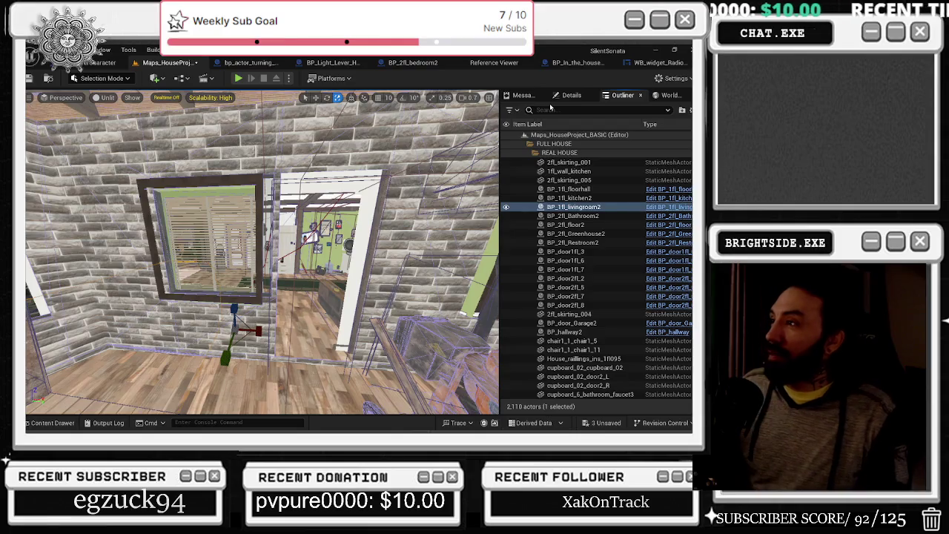
Filter the Outliner by BP_DOOR and focus the viewport on door BP_door2fl_9
{"action": "type", "text": "BP"}
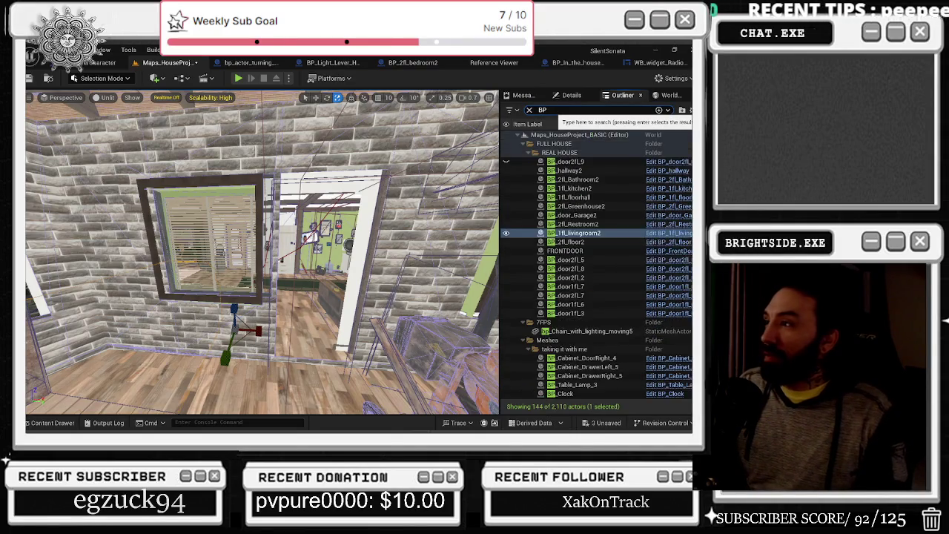
{"action": "type", "text": "_DOOR"}
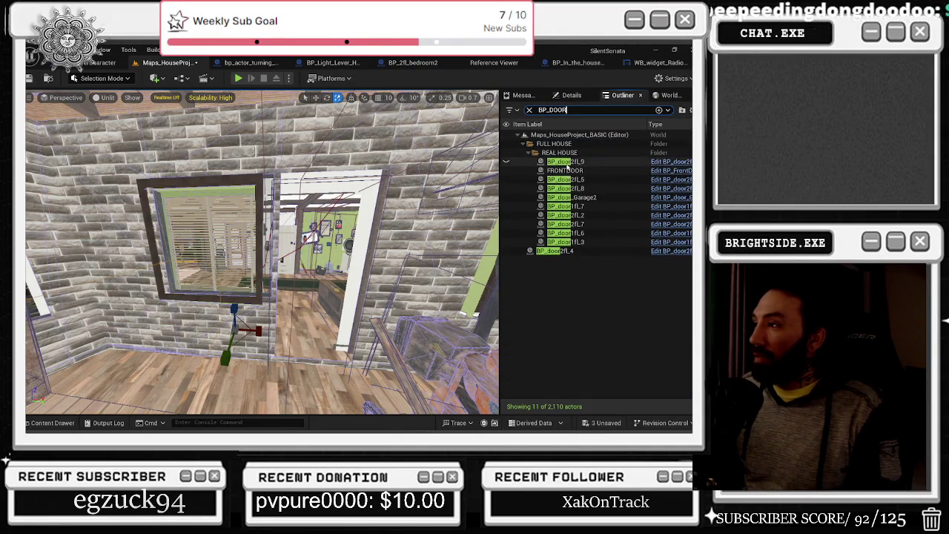
{"action": "key", "text": "Return"}
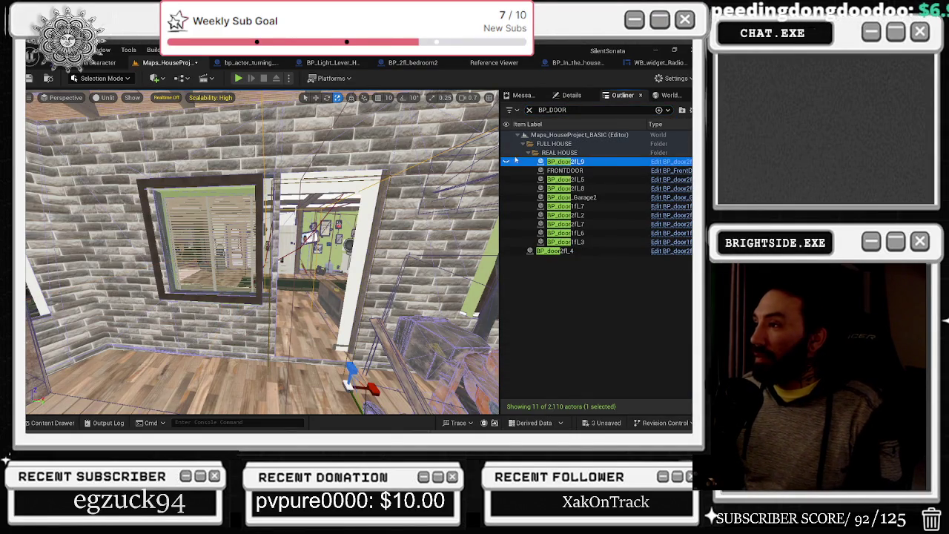
{"action": "double_click", "coordinate": [556, 162]}
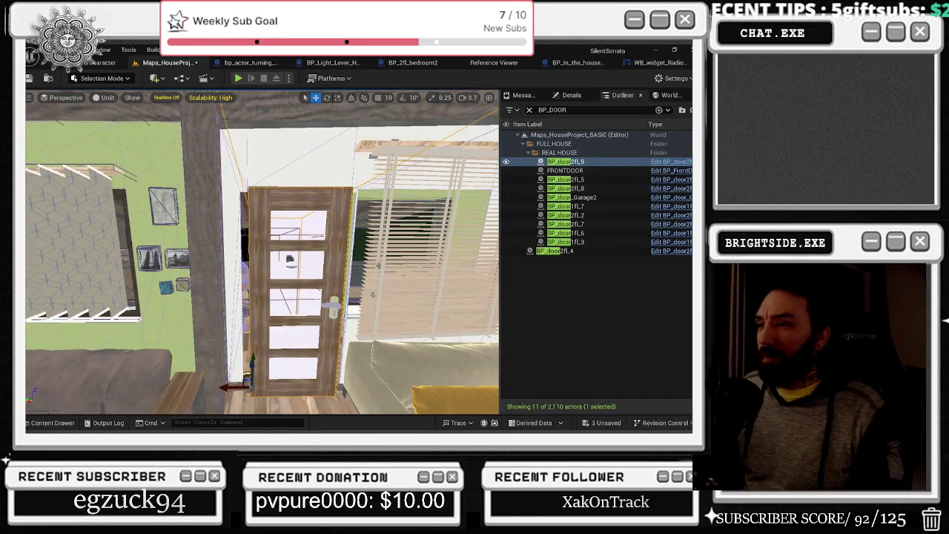
Save the three unsaved assets, then turn the door slightly to the right
{"action": "left_click", "coordinate": [602, 422]}
{"action": "left_click", "coordinate": [430, 341]}
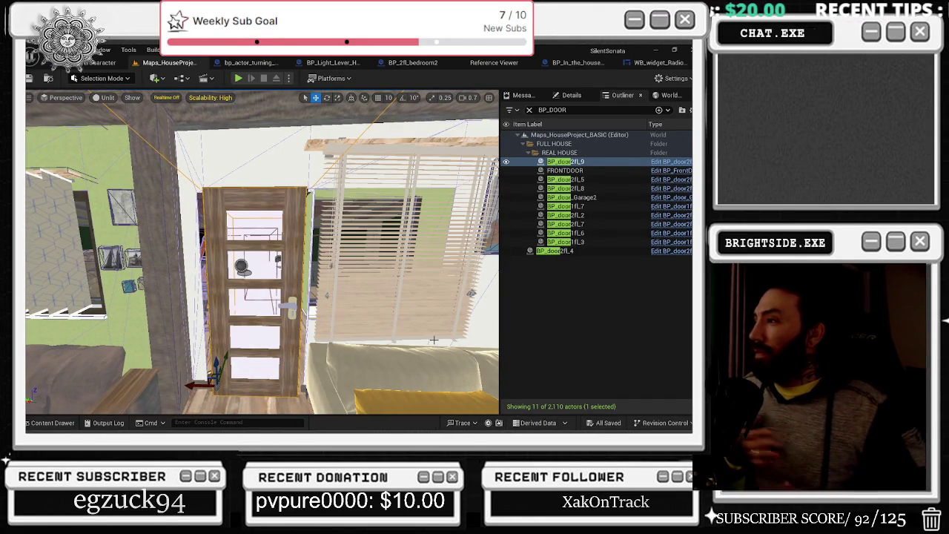
{"action": "mouse_move", "coordinate": [433, 339]}
{"action": "left_mouse_down"}
{"action": "mouse_move", "coordinate": [493, 230]}
{"action": "mouse_move", "coordinate": [460, 274]}
{"action": "left_mouse_up"}
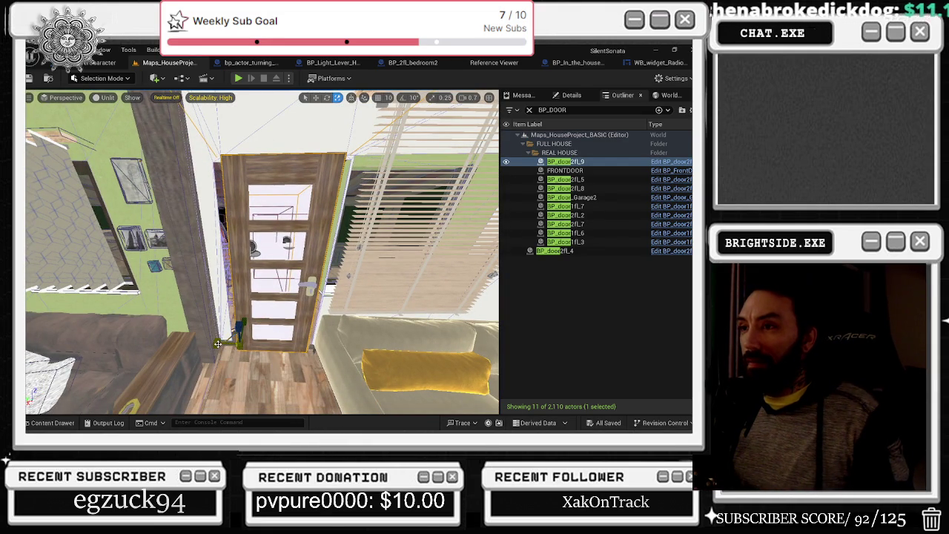
{"action": "mouse_move", "coordinate": [217, 344]}
{"action": "left_mouse_down"}
{"action": "mouse_move", "coordinate": [232, 340]}
{"action": "mouse_move", "coordinate": [183, 355]}
{"action": "mouse_move", "coordinate": [193, 328]}
{"action": "mouse_move", "coordinate": [221, 321]}
{"action": "mouse_move", "coordinate": [195, 330]}
{"action": "mouse_move", "coordinate": [178, 320]}
{"action": "left_mouse_up"}
Fly the view up close to the door frame, then switch to the YouTube lyric video
{"action": "left_click_drag", "start_coordinate": [209, 162], "coordinate": [194, 175]}
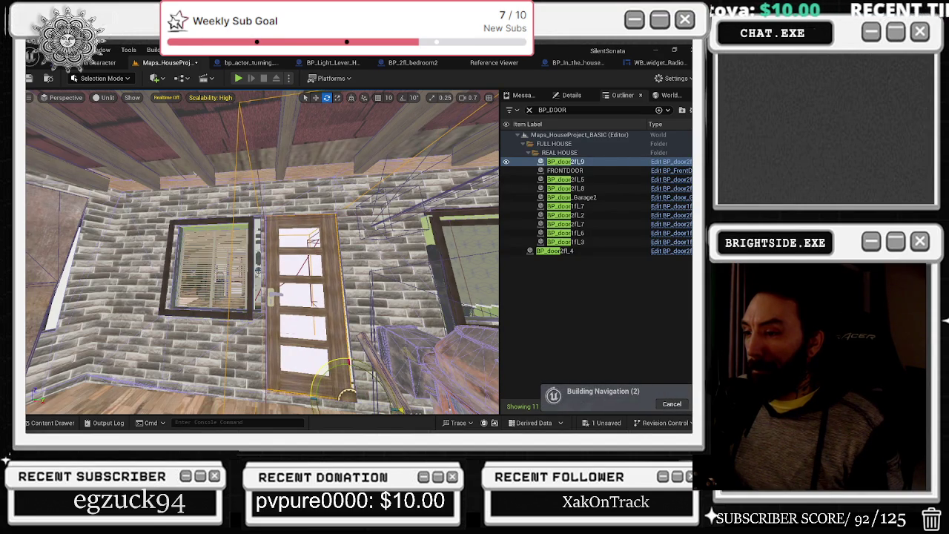
{"action": "key", "text": "w"}
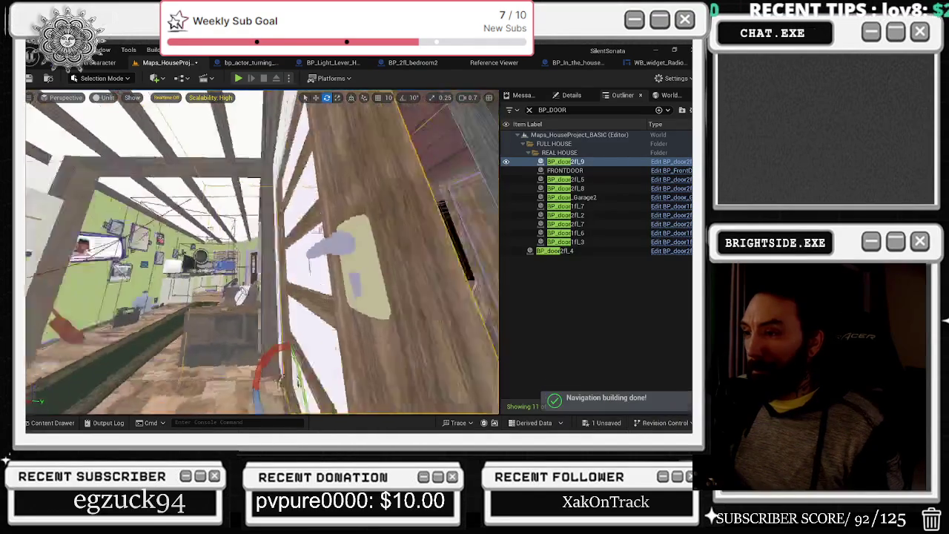
{"action": "key", "text": "s"}
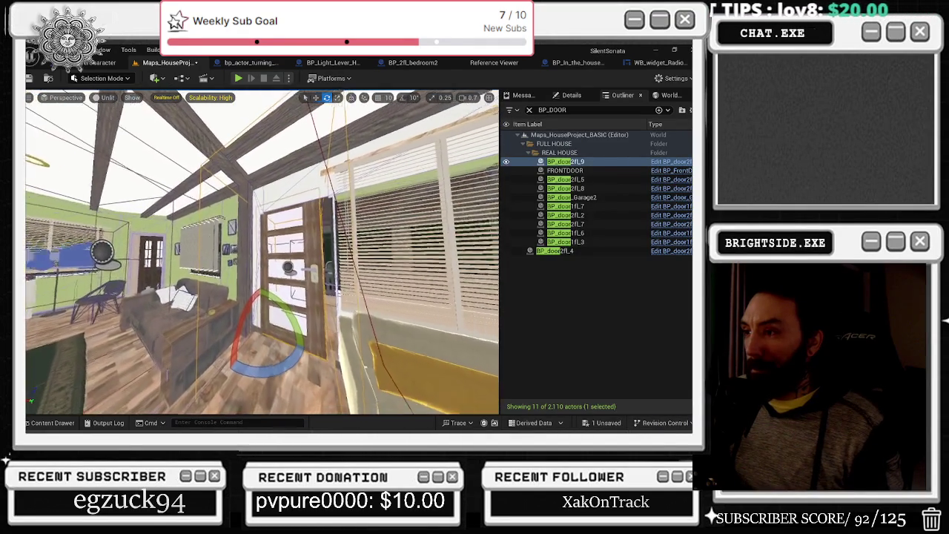
{"action": "key", "text": "w"}
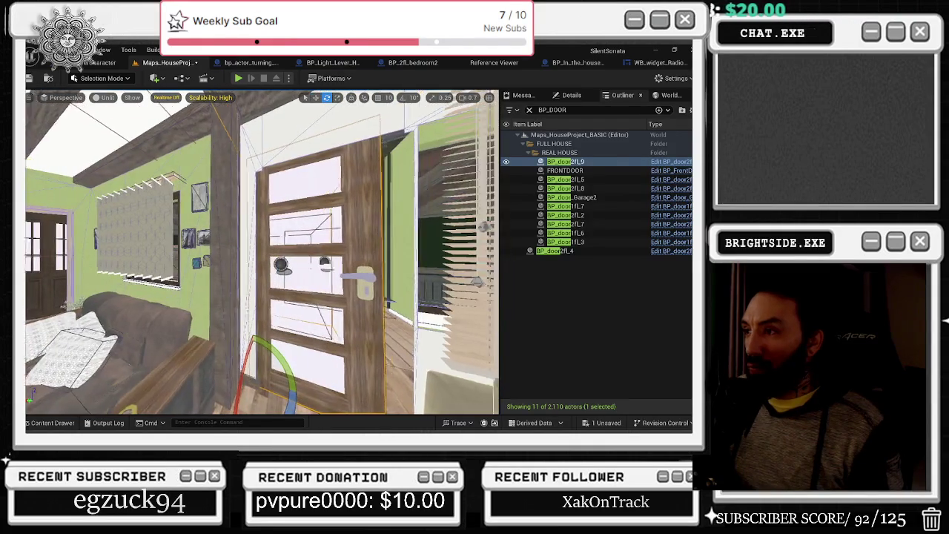
{"action": "key", "text": "w"}
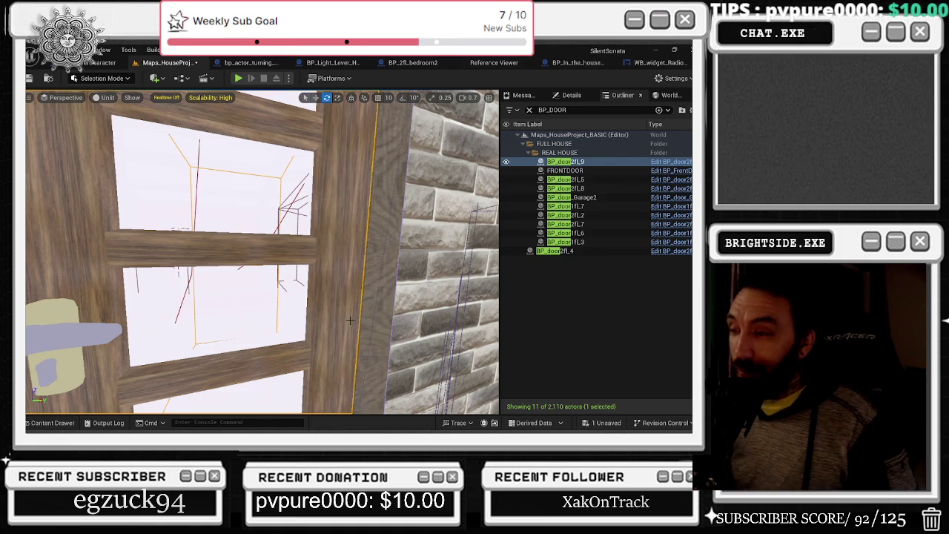
{"action": "key", "text": "alt+Tab"}
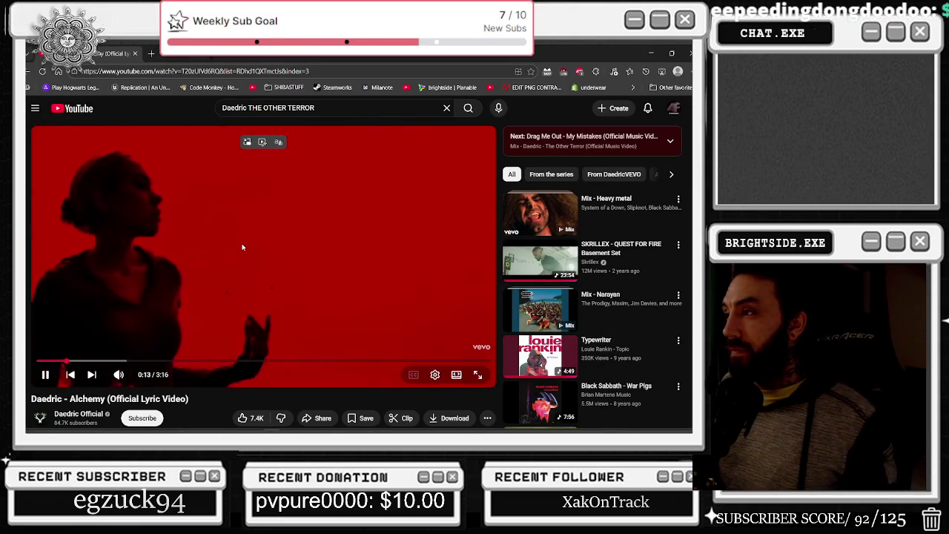
{"action": "scroll", "coordinate": [487, 226], "scroll_direction": "down", "scroll_amount": 3}
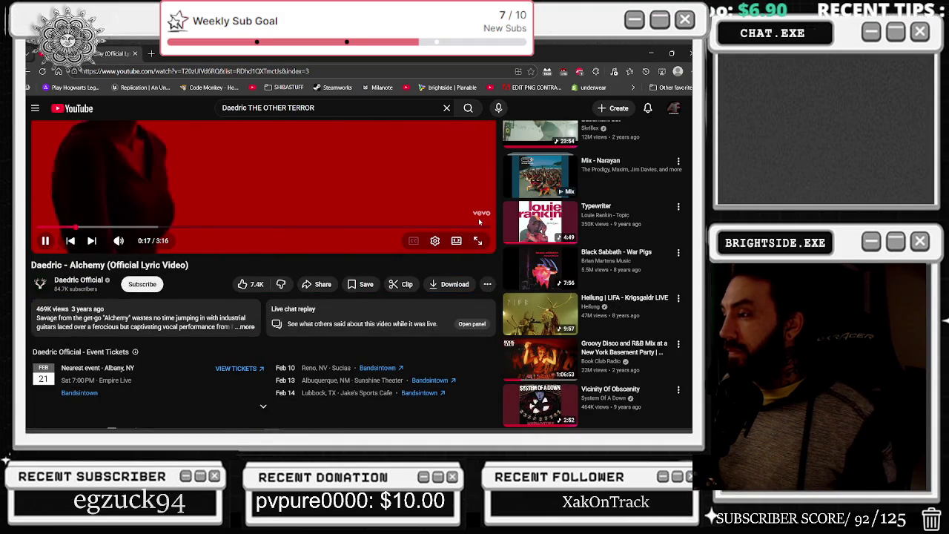
{"action": "scroll", "coordinate": [478, 220], "scroll_direction": "down", "scroll_amount": 3}
{"action": "scroll", "coordinate": [478, 222], "scroll_direction": "down", "scroll_amount": 5}
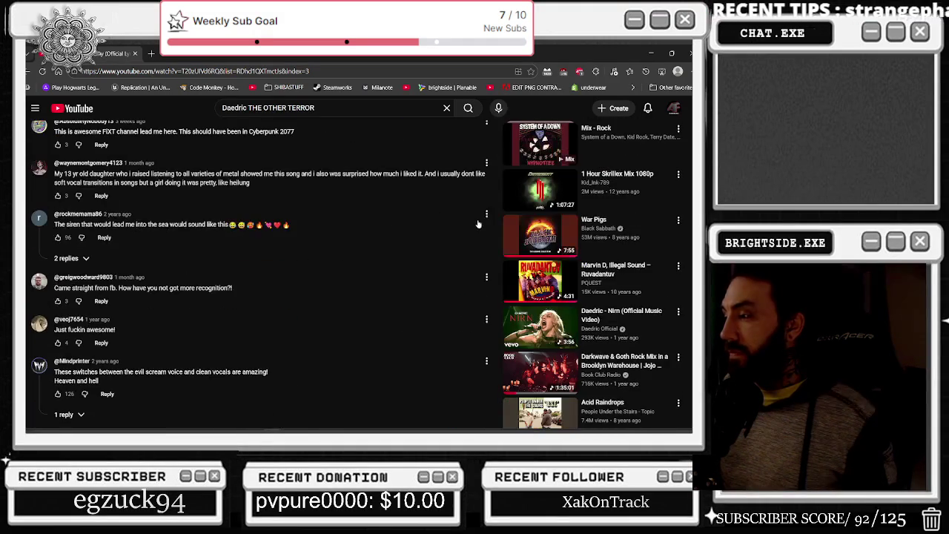
{"action": "scroll", "coordinate": [478, 223], "scroll_direction": "down", "scroll_amount": 5}
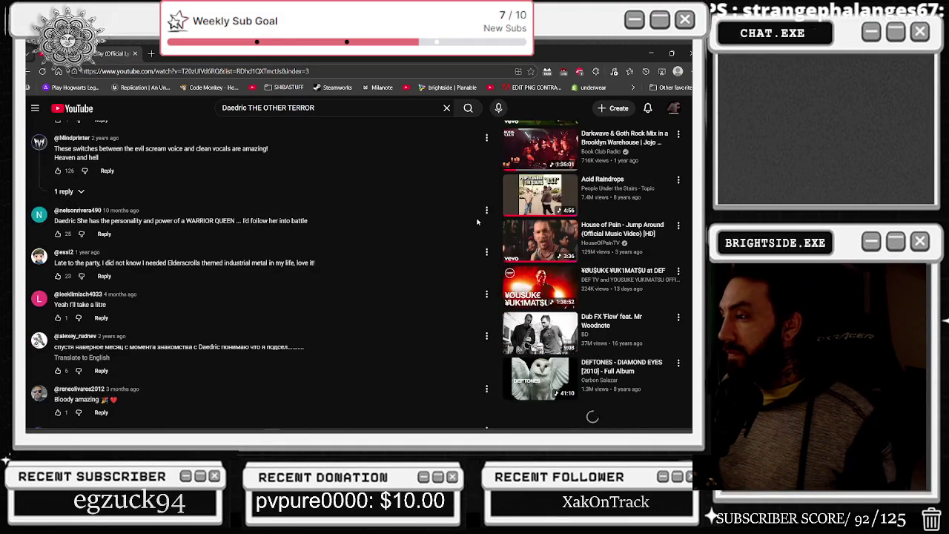
{"action": "scroll", "coordinate": [478, 221], "scroll_direction": "down", "scroll_amount": 4}
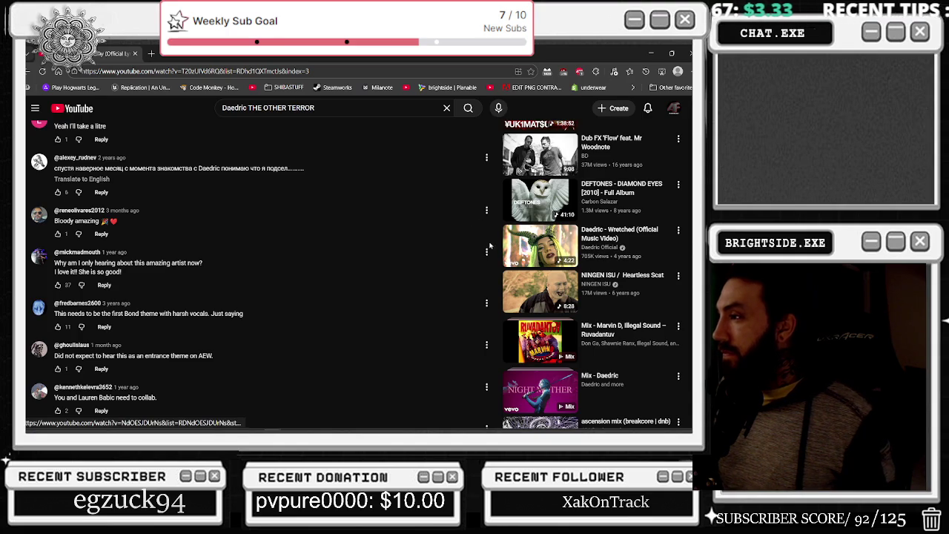
{"action": "scroll", "coordinate": [463, 276], "scroll_direction": "up", "scroll_amount": 20}
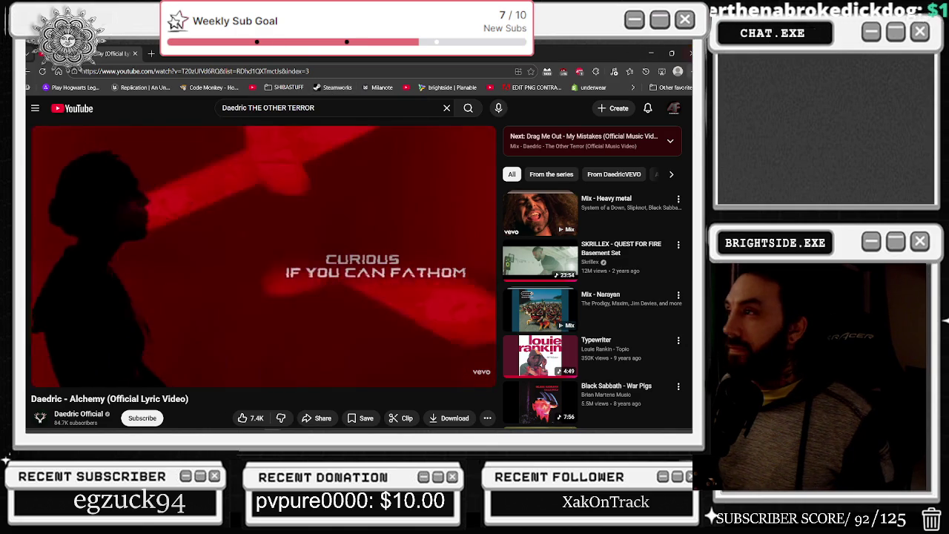
{"action": "left_click", "coordinate": [652, 56]}
Frame the door, orbit into the room, and filter the Outliner by FRAME
{"action": "key", "text": "f"}
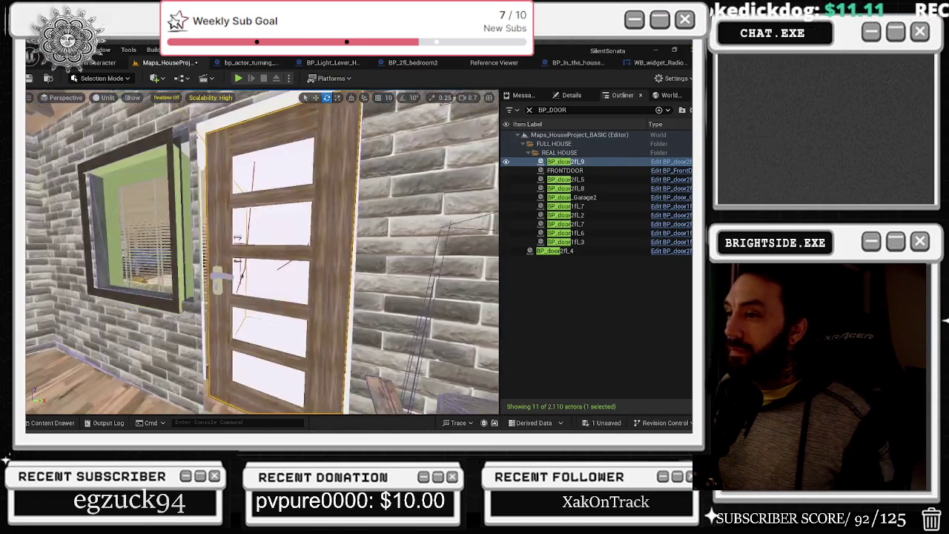
{"action": "left_click_drag", "start_coordinate": [350, 286], "coordinate": [230, 271]}
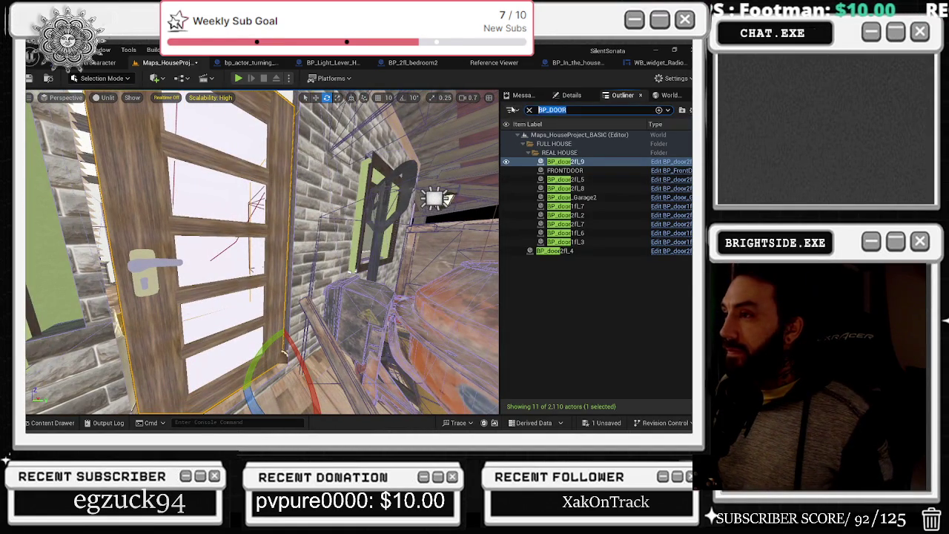
{"action": "type", "text": "FRAME"}
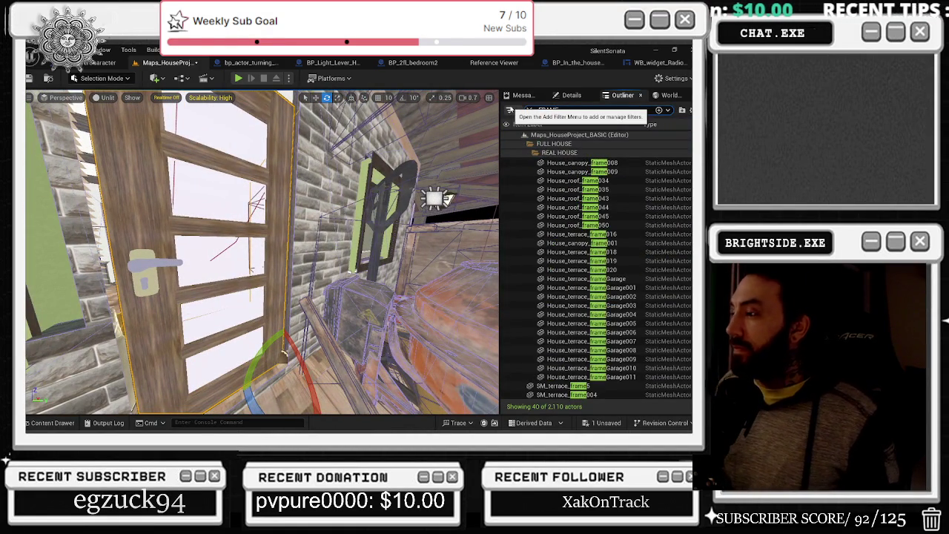
Save the one unsaved asset and start play-testing the level in the editor
{"action": "left_click", "coordinate": [608, 424]}
{"action": "left_click", "coordinate": [445, 344]}
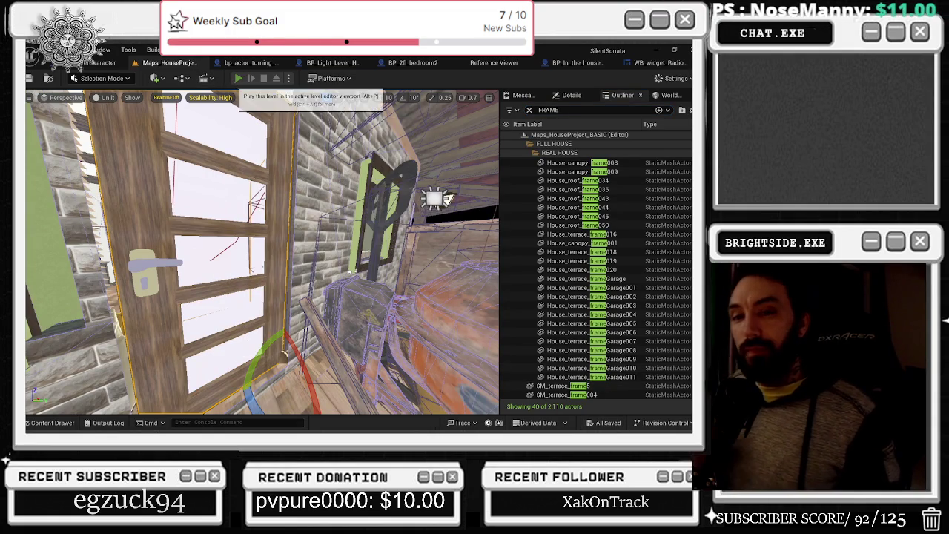
{"action": "left_click", "coordinate": [238, 79]}
{"action": "key", "text": "alt+Tab"}
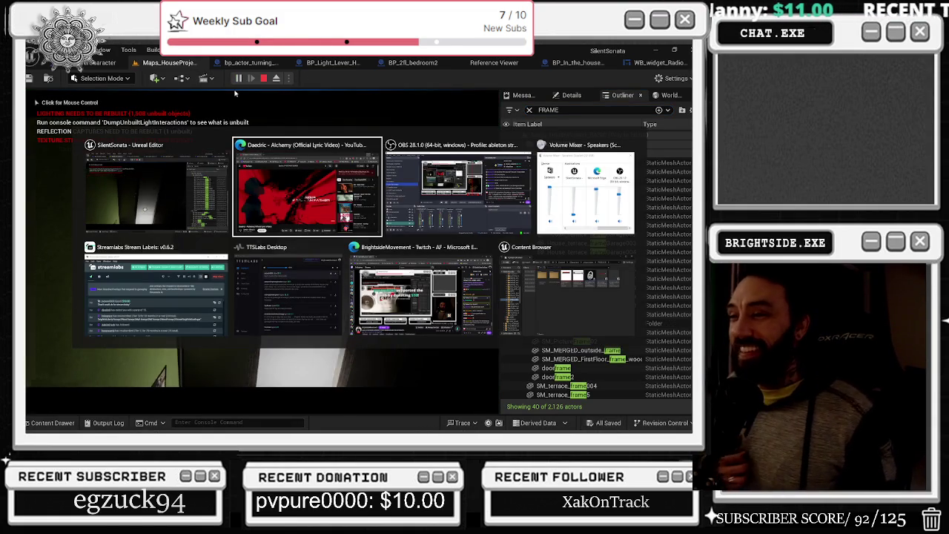
Return to the running play-test, walk through the house, then stop it with Esc
{"action": "key", "text": "Tab"}
{"action": "key", "text": "Tab"}
{"action": "key", "text": "Tab"}
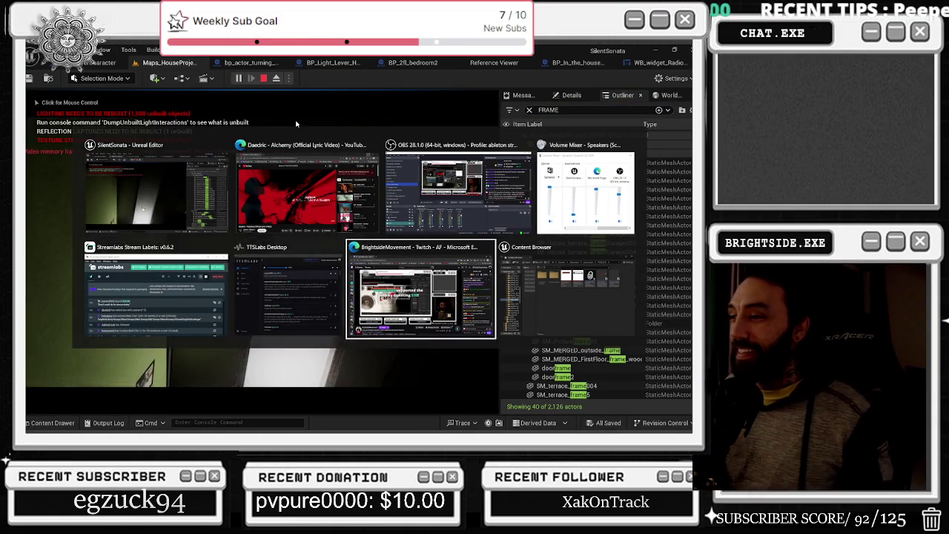
{"action": "left_click", "coordinate": [42, 186]}
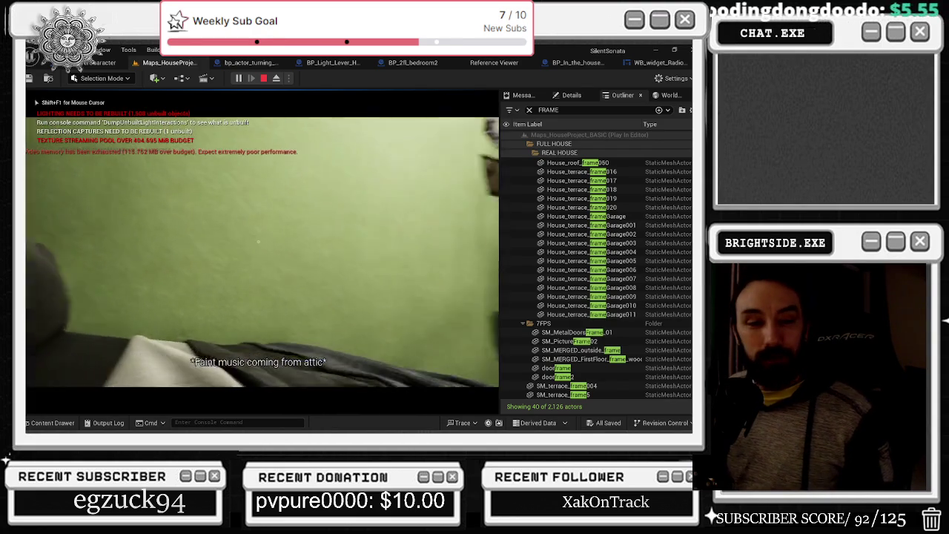
{"action": "key", "text": "alt+Tab"}
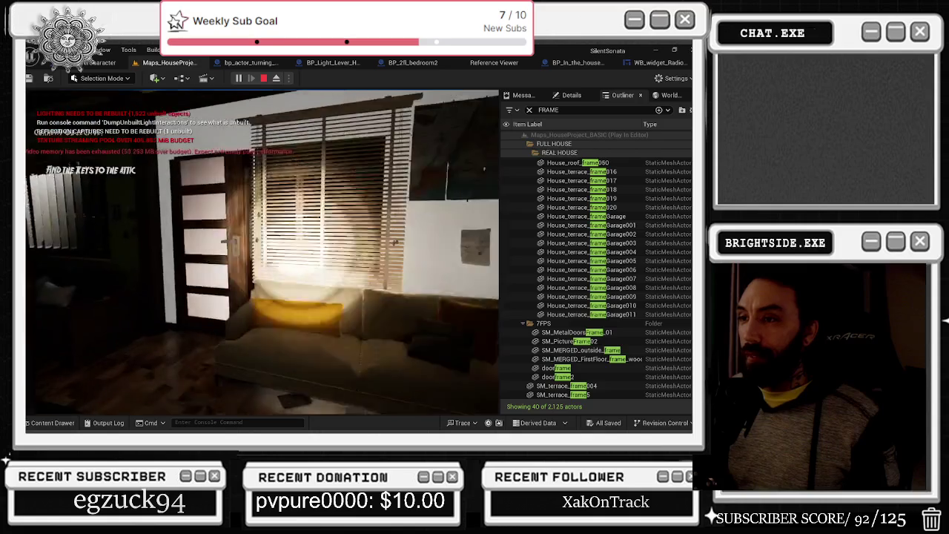
{"action": "key", "text": "Escape"}
Lower door BP_door2fl_9's Z scale, widen its X scale, then select House_doorway_2fl_2
{"action": "left_click", "coordinate": [627, 235]}
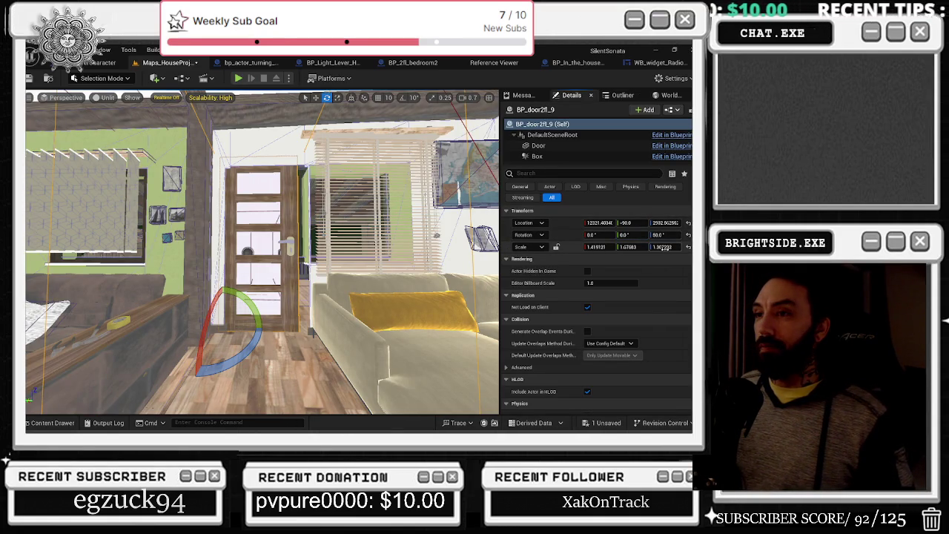
{"action": "key", "text": "BackSpace"}
{"action": "key", "text": "BackSpace"}
{"action": "key", "text": "BackSpace"}
{"action": "type", "text": "75"}
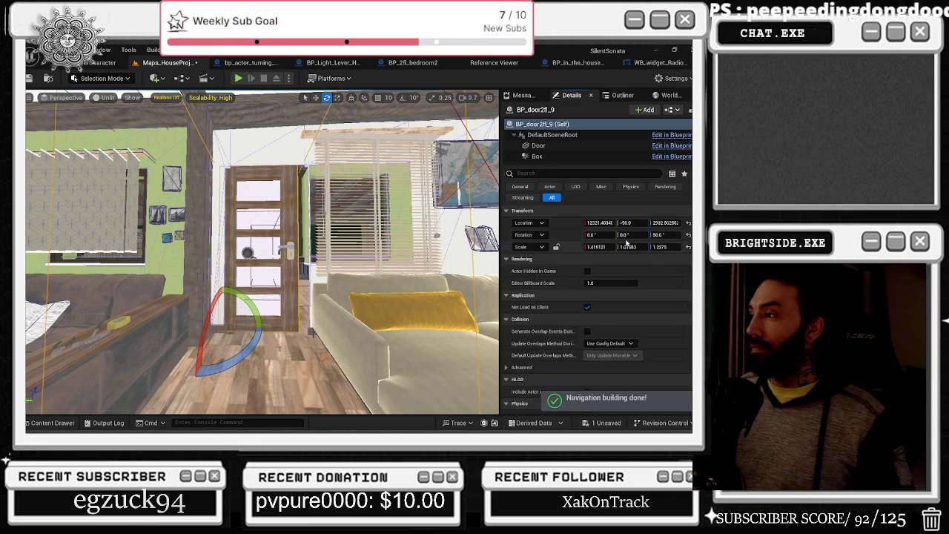
{"action": "left_click_drag", "start_coordinate": [615, 247], "coordinate": [611, 247]}
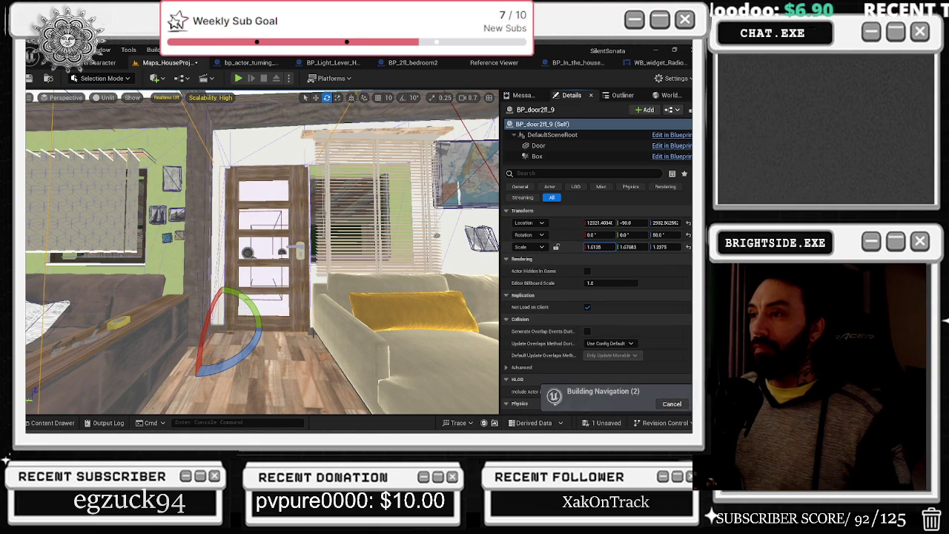
{"action": "mouse_move", "coordinate": [313, 333]}
{"action": "left_mouse_down"}
{"action": "mouse_move", "coordinate": [489, 247]}
{"action": "mouse_move", "coordinate": [278, 358]}
{"action": "mouse_move", "coordinate": [318, 169]}
{"action": "mouse_move", "coordinate": [315, 229]}
{"action": "mouse_move", "coordinate": [59, 200]}
{"action": "mouse_move", "coordinate": [140, 260]}
{"action": "mouse_move", "coordinate": [274, 327]}
{"action": "left_mouse_up"}
{"action": "key", "text": "ctrl+d"}
Move doorway House_doorway_2fl_2 along the hallway to X 11952.4, Y -653.6, undoing one attempt
{"action": "key", "text": "r"}
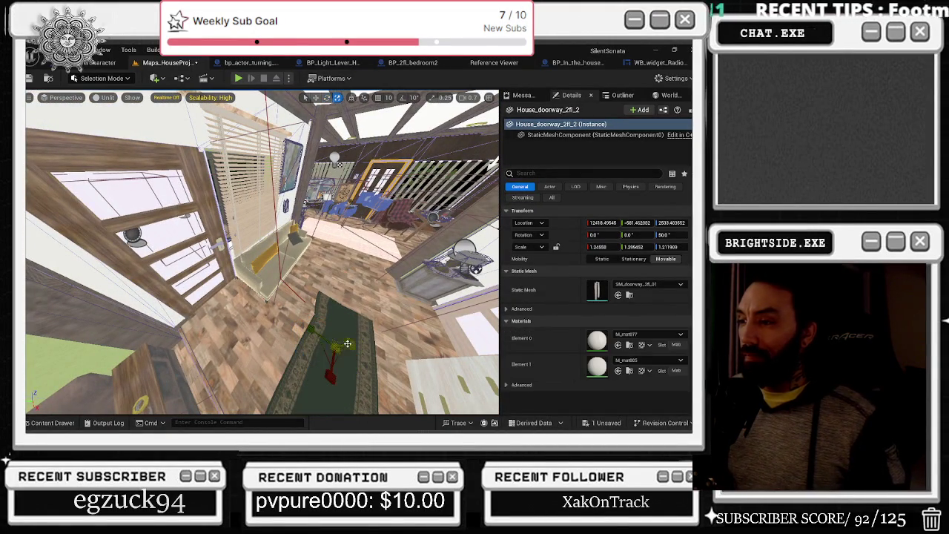
{"action": "left_click_drag", "start_coordinate": [335, 336], "coordinate": [296, 320]}
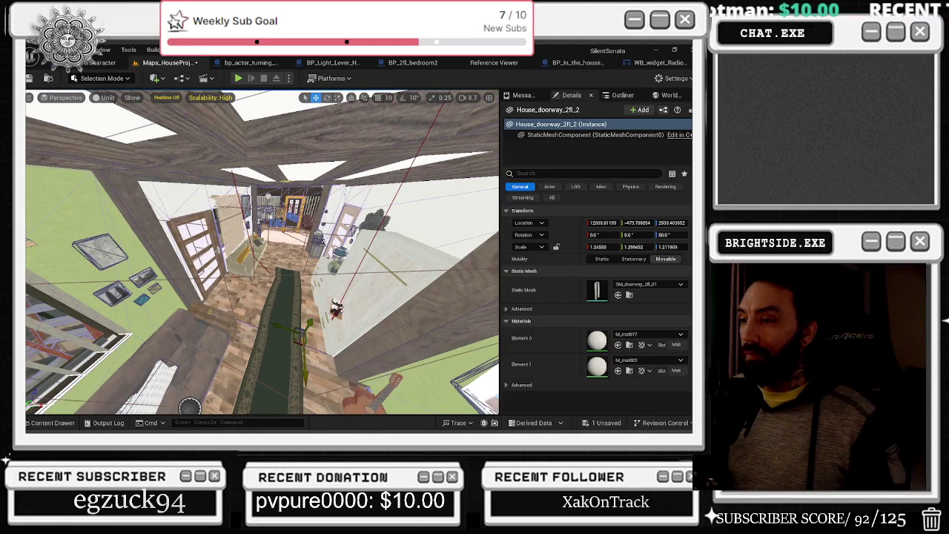
{"action": "left_click_drag", "start_coordinate": [311, 387], "coordinate": [318, 380]}
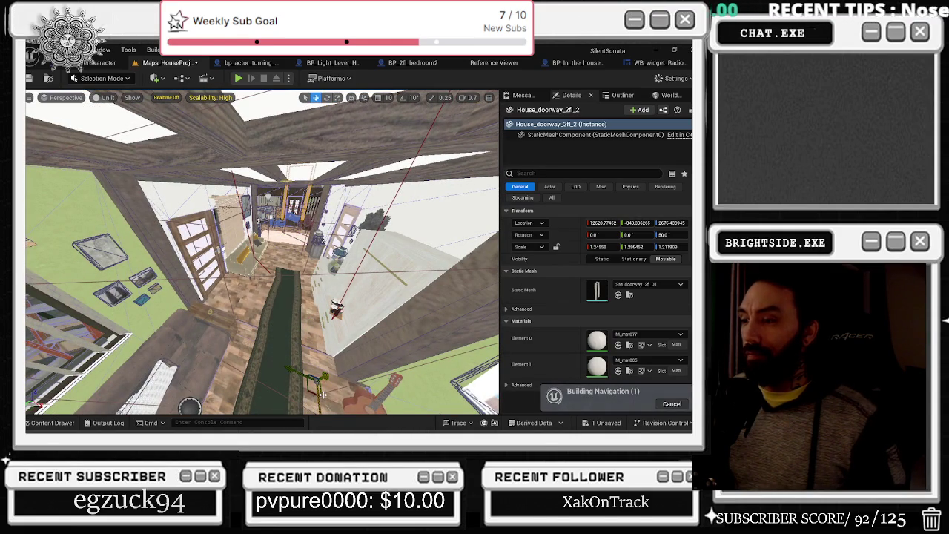
{"action": "key", "text": "ctrl+z"}
{"action": "left_click_drag", "start_coordinate": [294, 337], "coordinate": [270, 317]}
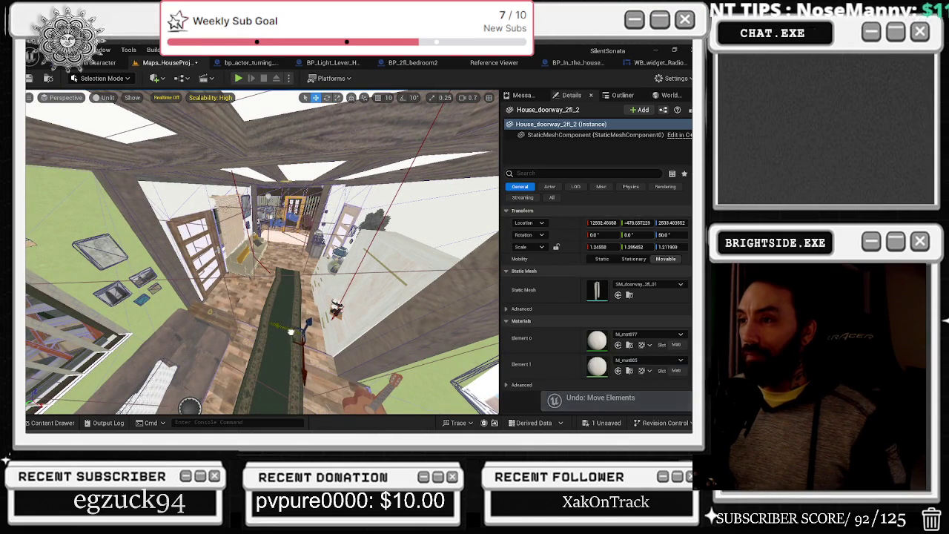
{"action": "left_click_drag", "start_coordinate": [296, 368], "coordinate": [305, 376]}
{"action": "mouse_move", "coordinate": [291, 338]}
{"action": "left_mouse_down"}
{"action": "mouse_move", "coordinate": [304, 222]}
{"action": "mouse_move", "coordinate": [282, 307]}
{"action": "mouse_move", "coordinate": [262, 333]}
{"action": "mouse_move", "coordinate": [378, 286]}
{"action": "mouse_move", "coordinate": [355, 267]}
{"action": "mouse_move", "coordinate": [389, 277]}
{"action": "left_mouse_up"}
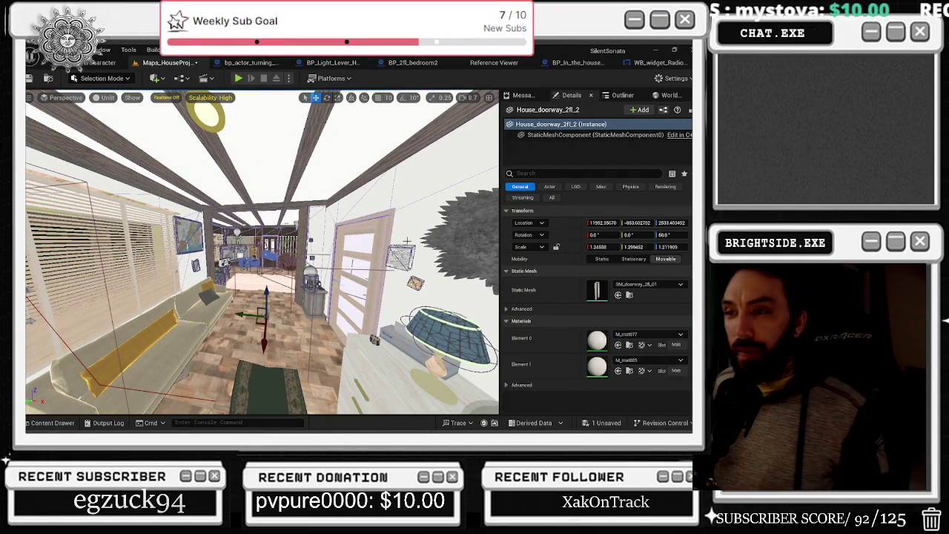
{"action": "key", "text": "alt+Tab"}
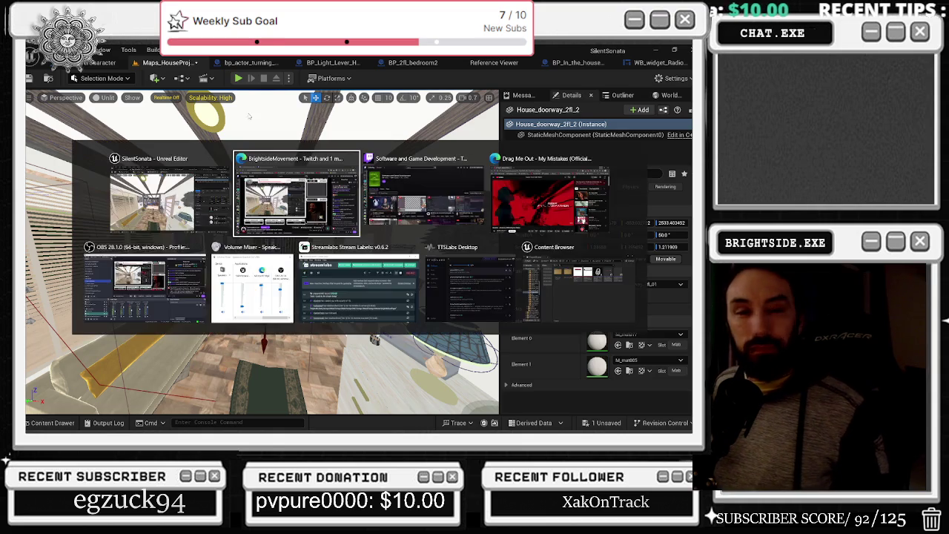
Play the PEEKABOO carRADIO 063 dubstep mix from about 2:38, then minimise the browser
{"action": "left_click", "coordinate": [495, 213]}
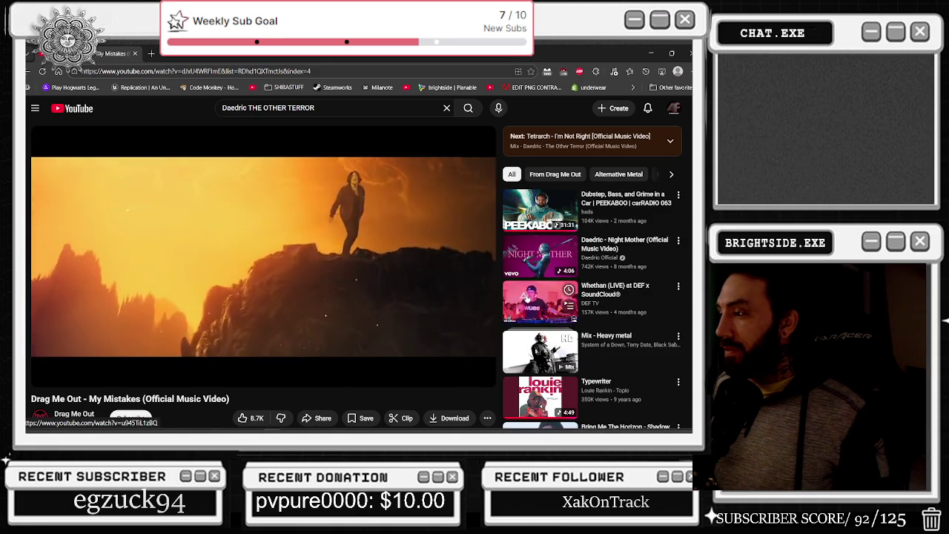
{"action": "left_click", "coordinate": [528, 226]}
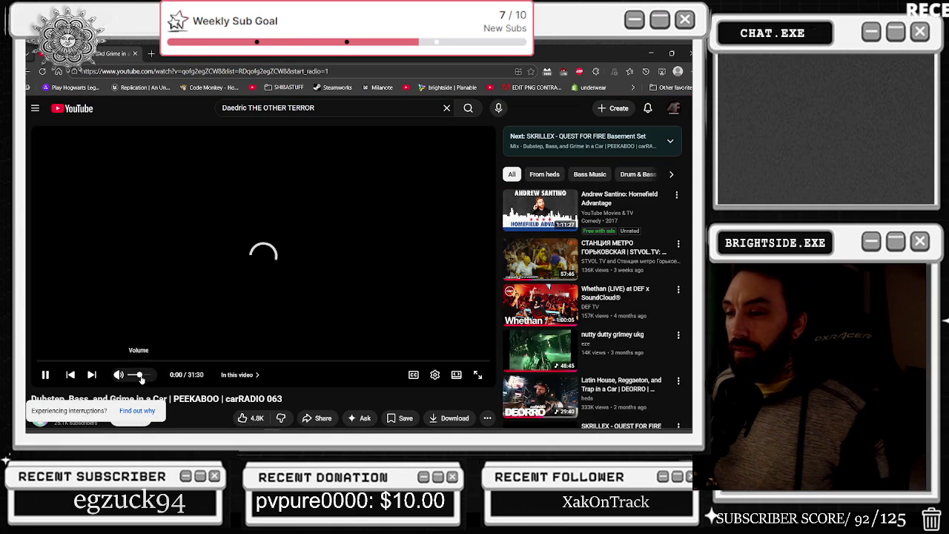
{"action": "left_click_drag", "start_coordinate": [103, 360], "coordinate": [103, 354]}
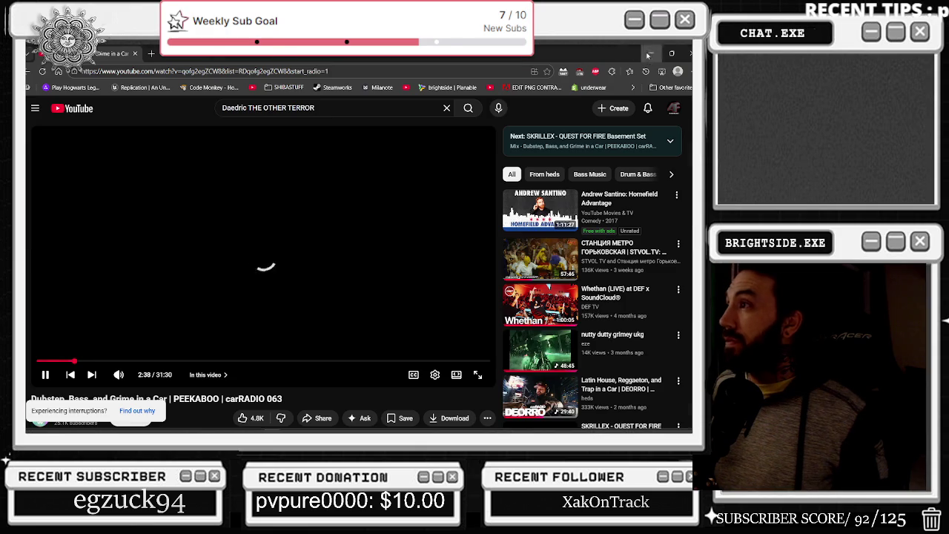
{"action": "left_click", "coordinate": [649, 55]}
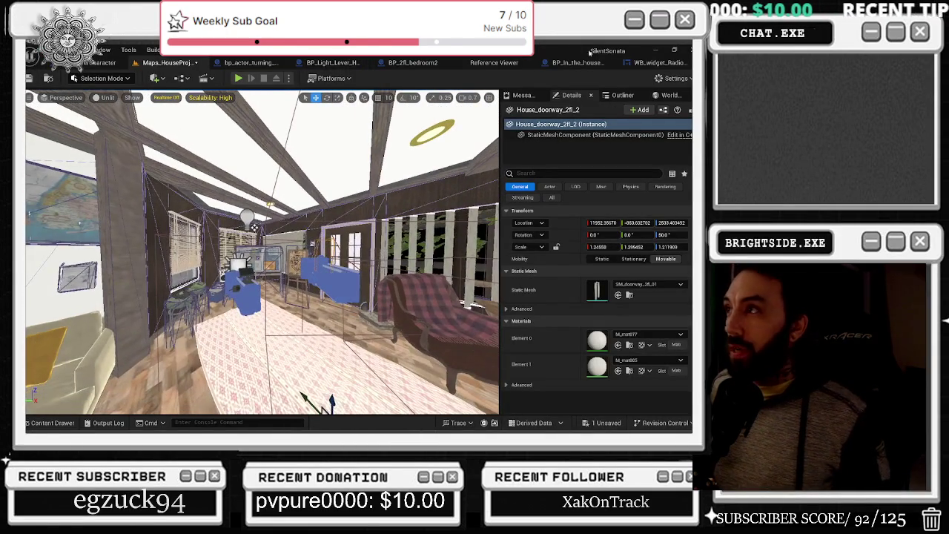
{"action": "left_click", "coordinate": [638, 62]}
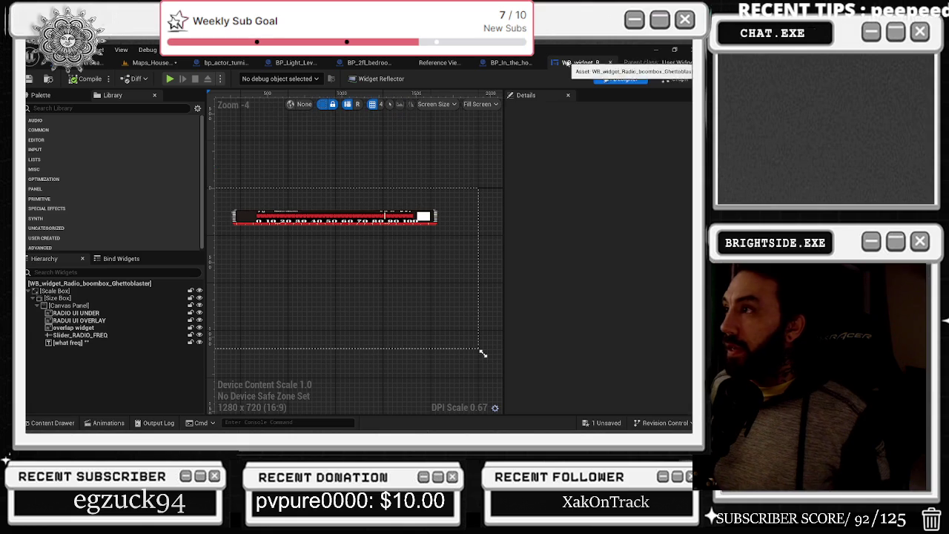
{"action": "left_click", "coordinate": [510, 62]}
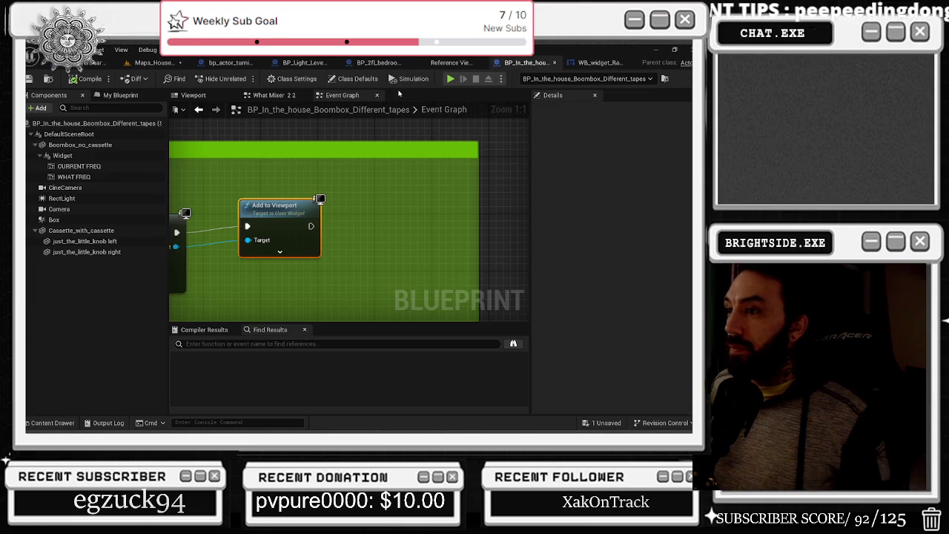
{"action": "left_click", "coordinate": [423, 62]}
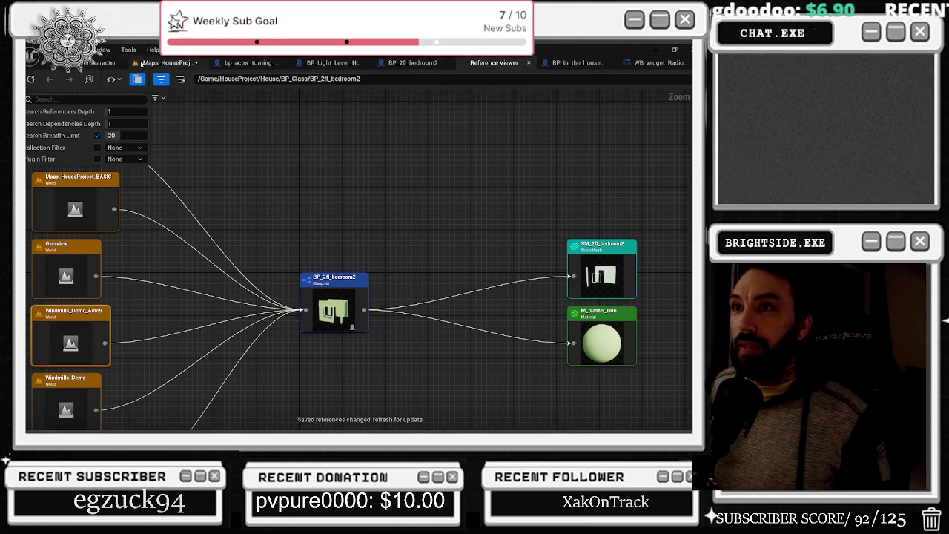
{"action": "left_click", "coordinate": [169, 62]}
{"action": "left_click_drag", "start_coordinate": [365, 219], "coordinate": [237, 234]}
{"action": "left_click", "coordinate": [258, 200]}
{"action": "left_click_drag", "start_coordinate": [257, 200], "coordinate": [230, 170]}
{"action": "mouse_move", "coordinate": [209, 214]}
{"action": "left_mouse_down"}
{"action": "mouse_move", "coordinate": [211, 237]}
{"action": "mouse_move", "coordinate": [209, 213]}
{"action": "mouse_move", "coordinate": [245, 220]}
{"action": "mouse_move", "coordinate": [208, 230]}
{"action": "mouse_move", "coordinate": [237, 219]}
{"action": "left_mouse_up"}
{"action": "left_click", "coordinate": [209, 214]}
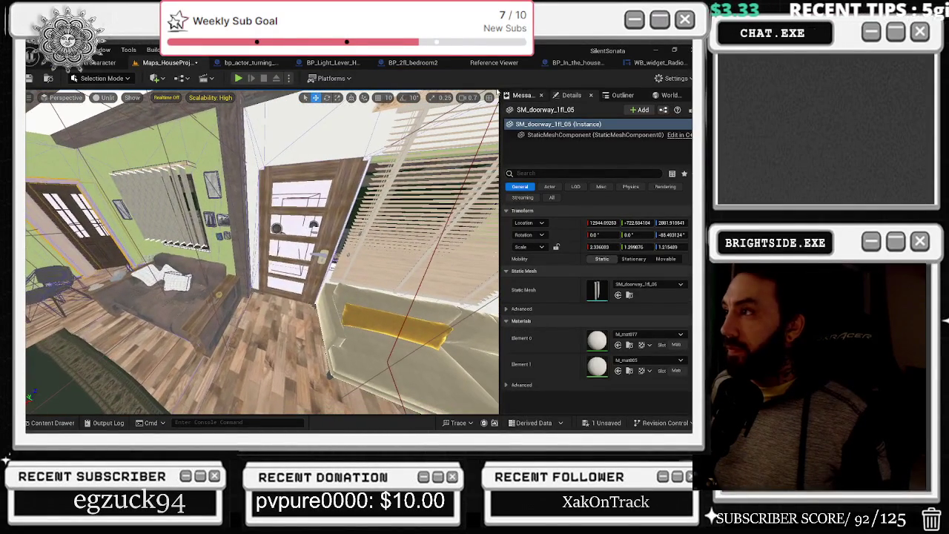
Search the Outliner for doorway actors, select House_doorway_2fl_01, and duplicate it with Ctrl+D
{"action": "left_click", "coordinate": [615, 96]}
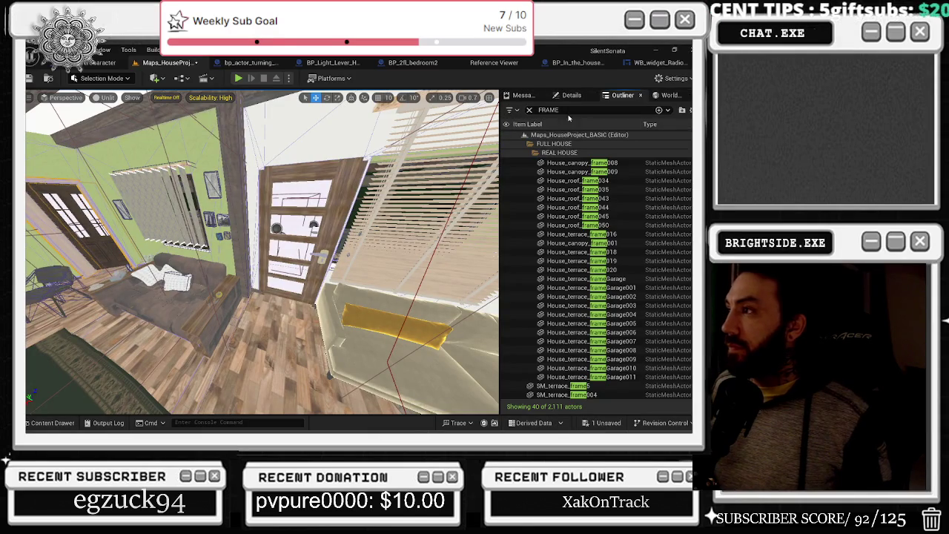
{"action": "type", "text": "SM"}
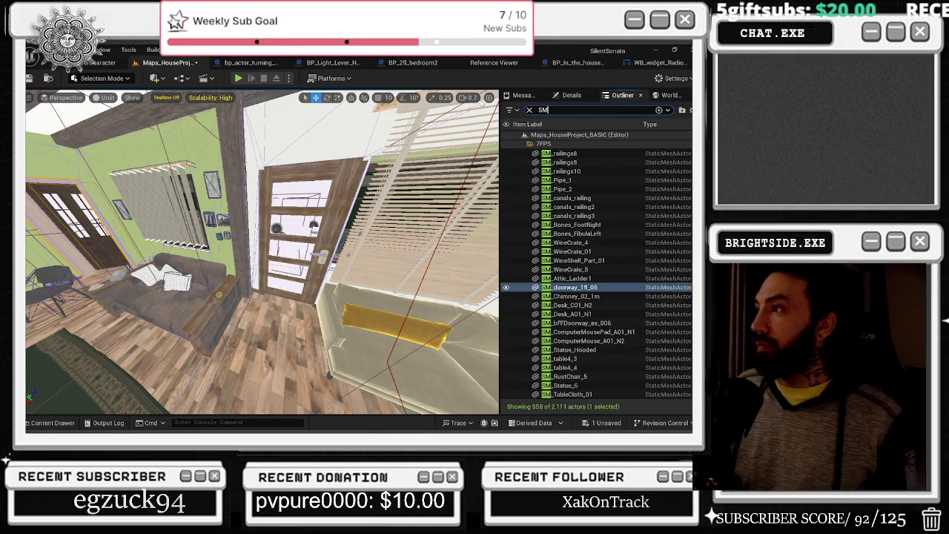
{"action": "type", "text": "_DOOR"}
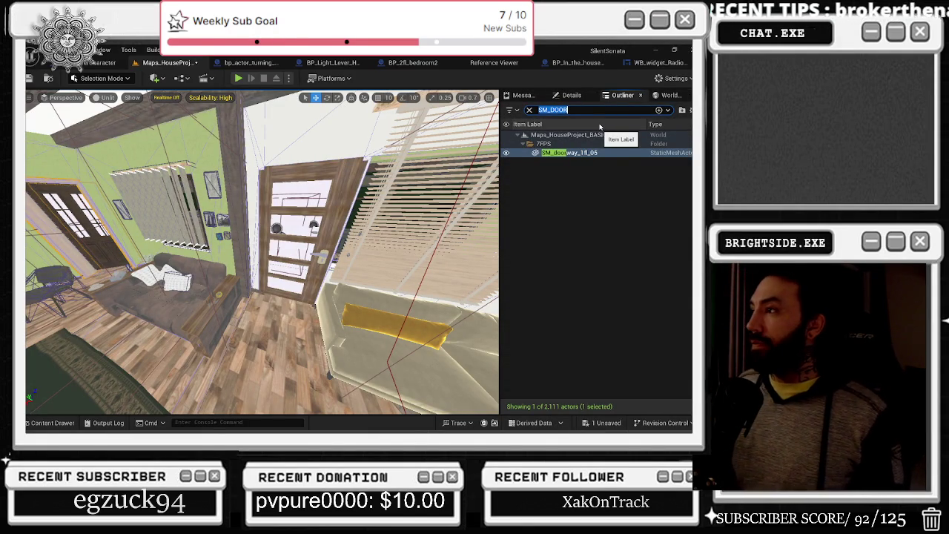
{"action": "type", "text": "DOORWAY"}
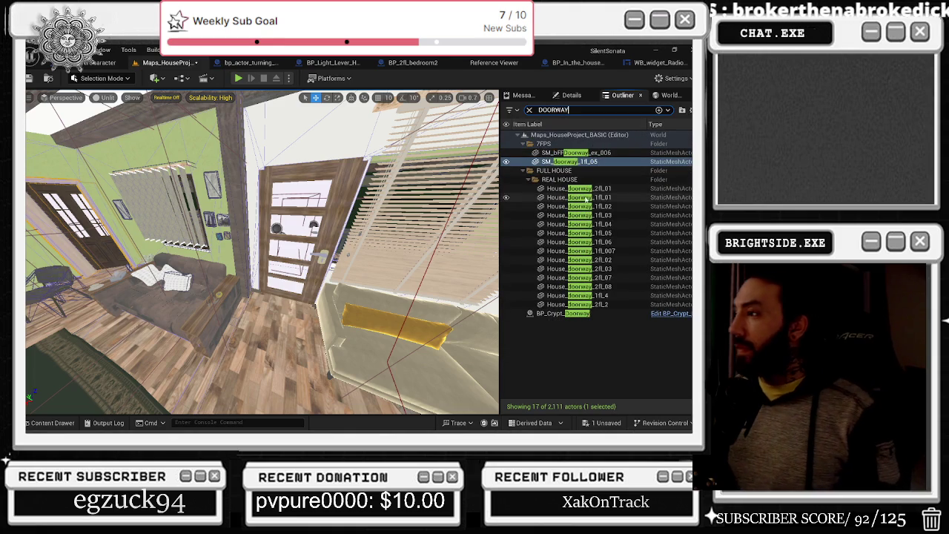
{"action": "left_click", "coordinate": [582, 153]}
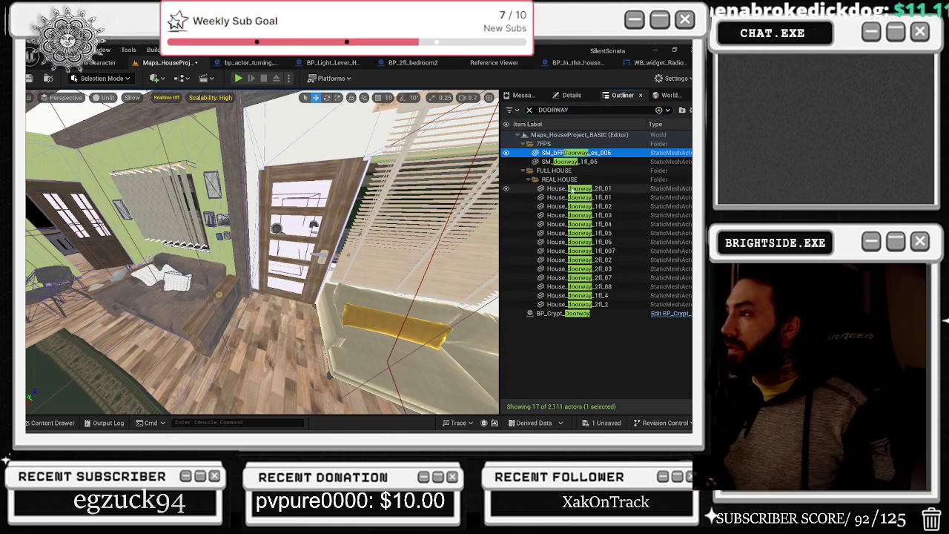
{"action": "key", "text": "Down"}
{"action": "key", "text": "Down"}
{"action": "key", "text": "Down"}
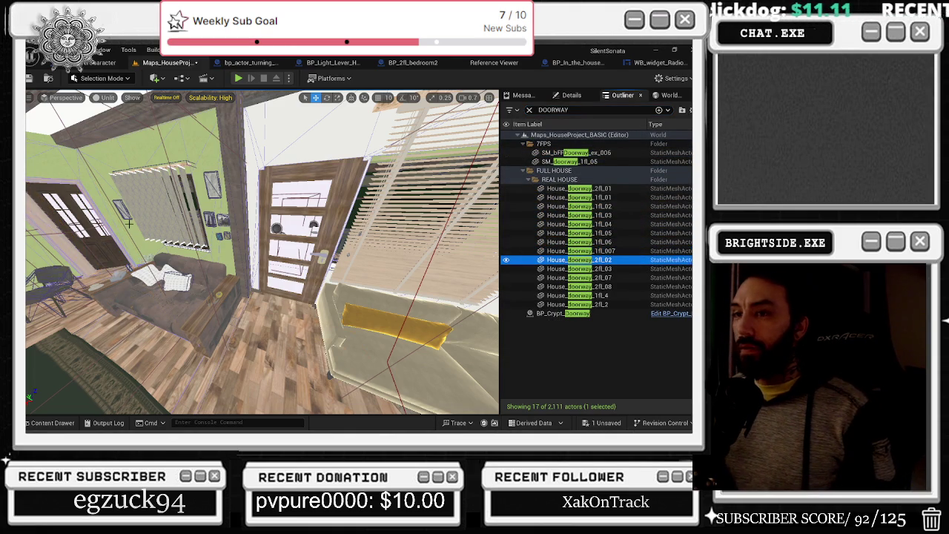
{"action": "double_click", "coordinate": [569, 162]}
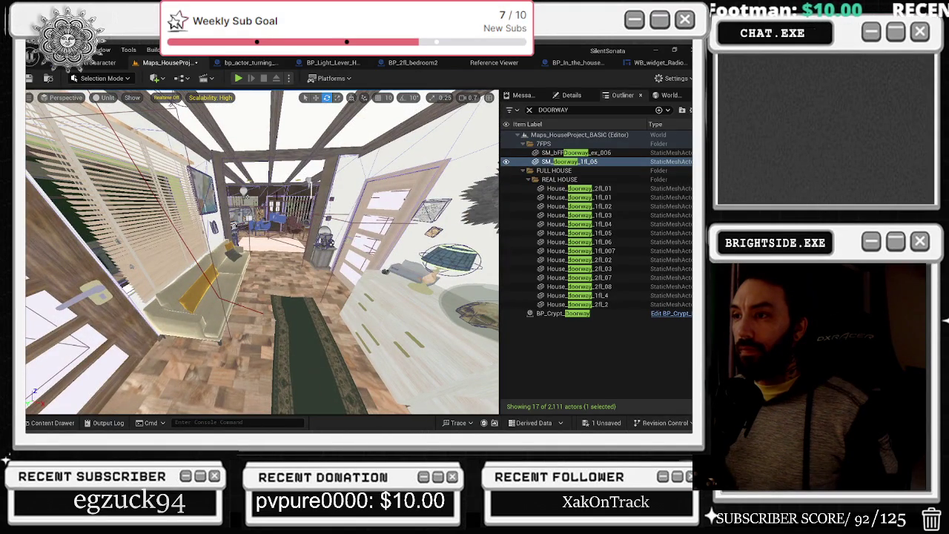
{"action": "left_click", "coordinate": [578, 189]}
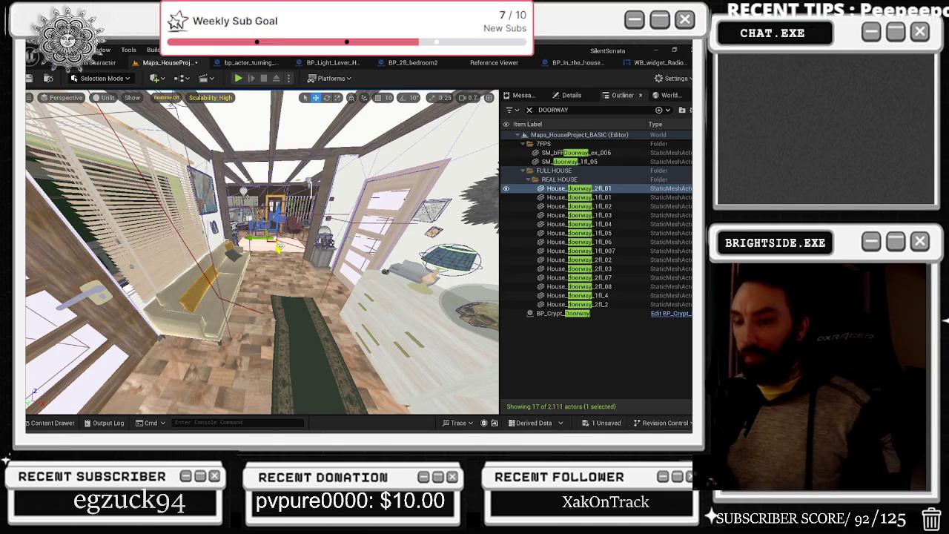
{"action": "key", "text": "ctrl+d"}
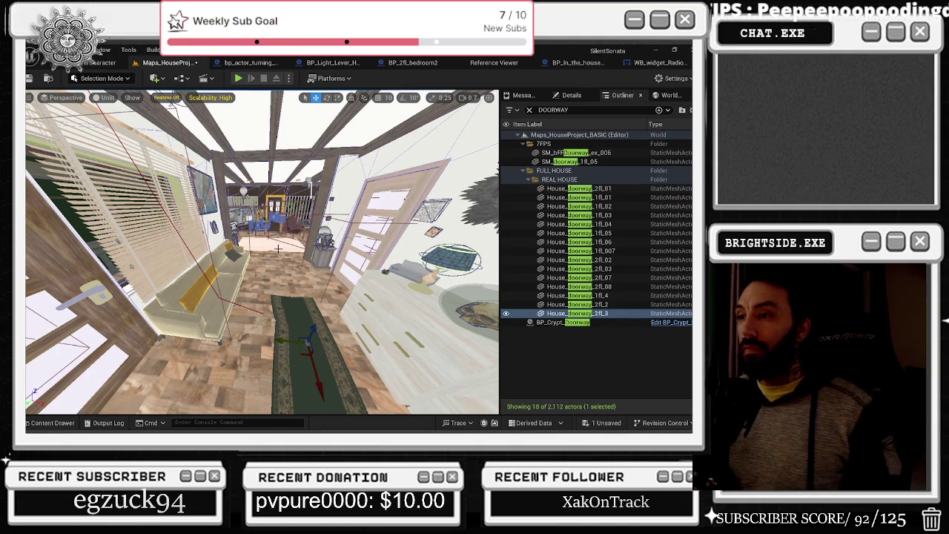
Slide doorway copy House_doorway_2fl_3 into the hallway and turn it about 90 degrees
{"action": "mouse_move", "coordinate": [312, 364]}
{"action": "left_mouse_down"}
{"action": "mouse_move", "coordinate": [322, 392]}
{"action": "mouse_move", "coordinate": [367, 308]}
{"action": "mouse_move", "coordinate": [243, 294]}
{"action": "left_mouse_up"}
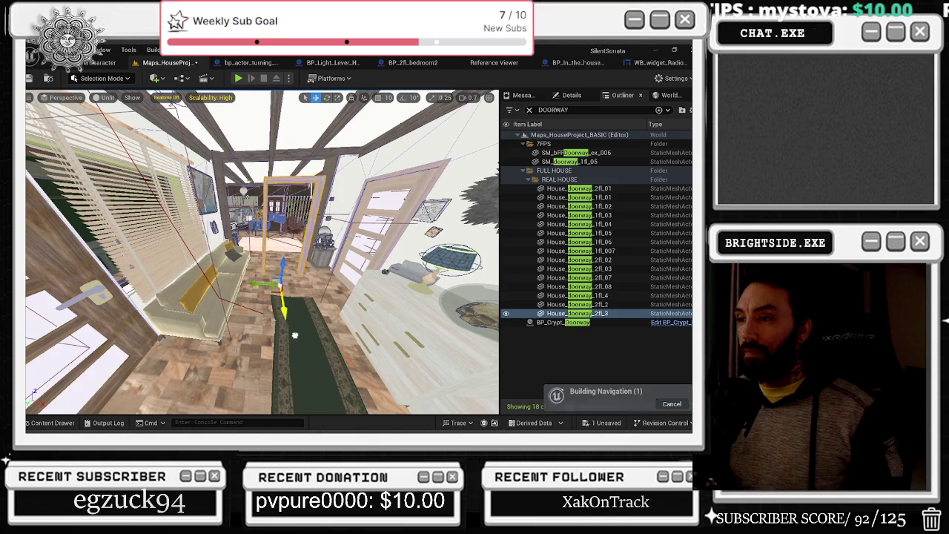
{"action": "key", "text": "f"}
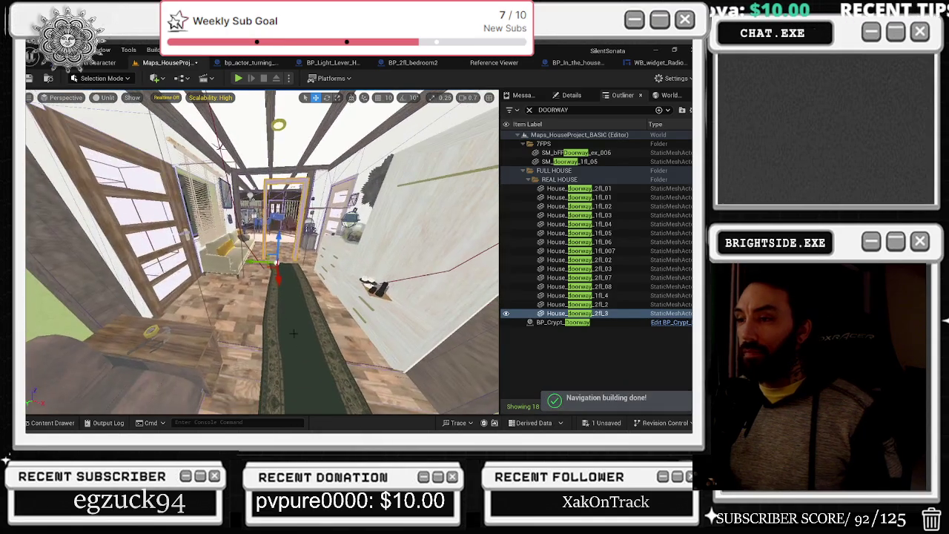
{"action": "mouse_move", "coordinate": [278, 293]}
{"action": "left_mouse_down"}
{"action": "mouse_move", "coordinate": [291, 387]}
{"action": "mouse_move", "coordinate": [267, 375]}
{"action": "mouse_move", "coordinate": [286, 400]}
{"action": "mouse_move", "coordinate": [330, 378]}
{"action": "mouse_move", "coordinate": [329, 341]}
{"action": "left_mouse_up"}
{"action": "key", "text": "e"}
{"action": "key", "text": "w"}
{"action": "mouse_move", "coordinate": [289, 376]}
{"action": "left_mouse_down"}
{"action": "mouse_move", "coordinate": [293, 346]}
{"action": "mouse_move", "coordinate": [252, 345]}
{"action": "mouse_move", "coordinate": [223, 348]}
{"action": "mouse_move", "coordinate": [222, 378]}
{"action": "left_mouse_up"}
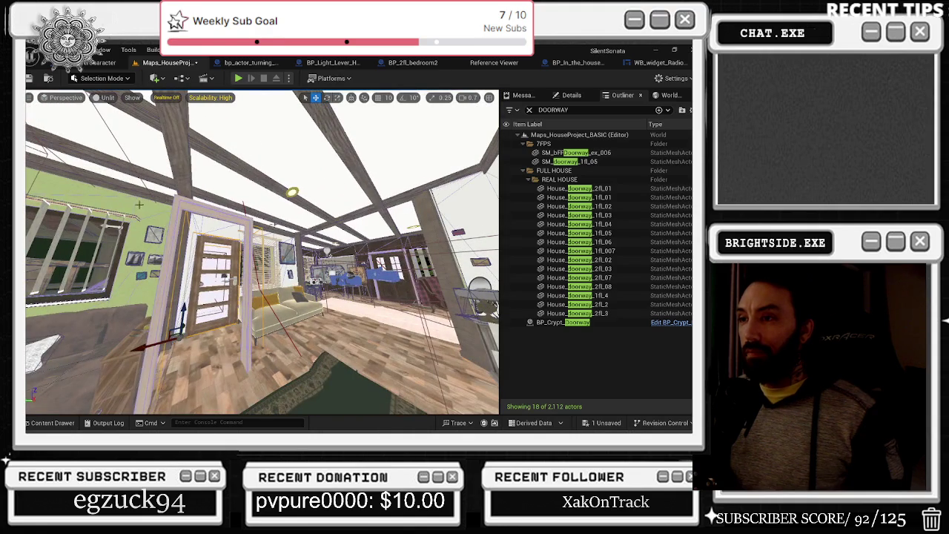
Select and frame House_doorway_2fl_3, then fly through the hallway to inspect it beside the window
{"action": "left_click", "coordinate": [302, 281]}
{"action": "key", "text": "f"}
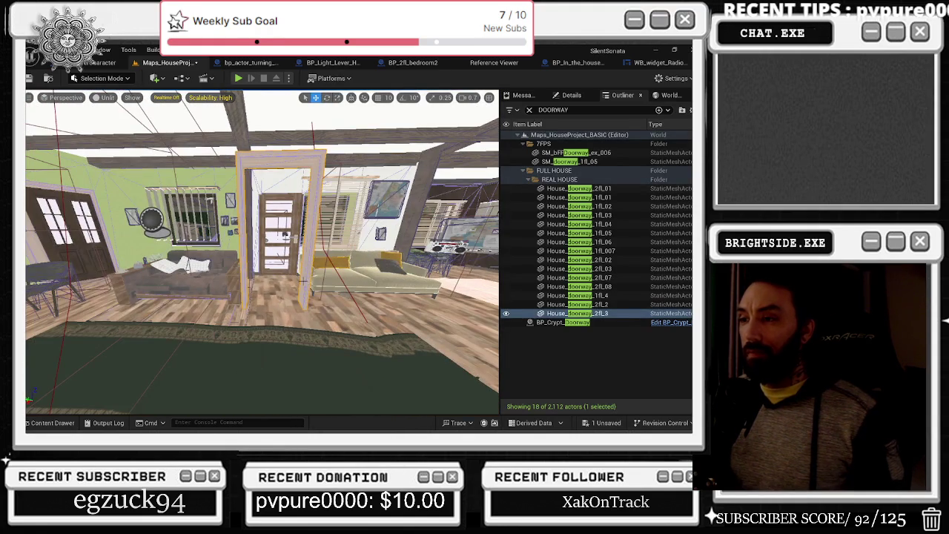
{"action": "left_click_drag", "start_coordinate": [304, 281], "coordinate": [304, 319]}
{"action": "left_click_drag", "start_coordinate": [401, 355], "coordinate": [317, 314]}
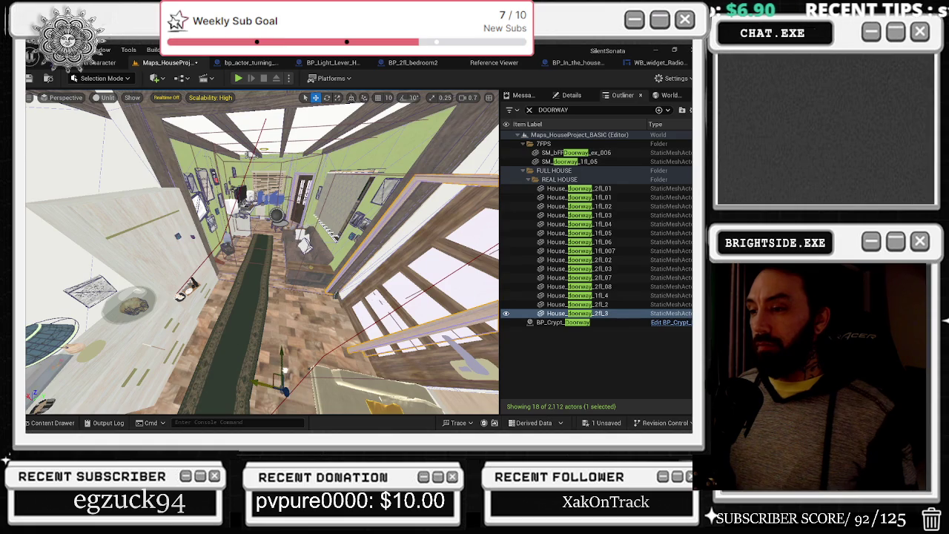
{"action": "left_click_drag", "start_coordinate": [271, 348], "coordinate": [269, 352]}
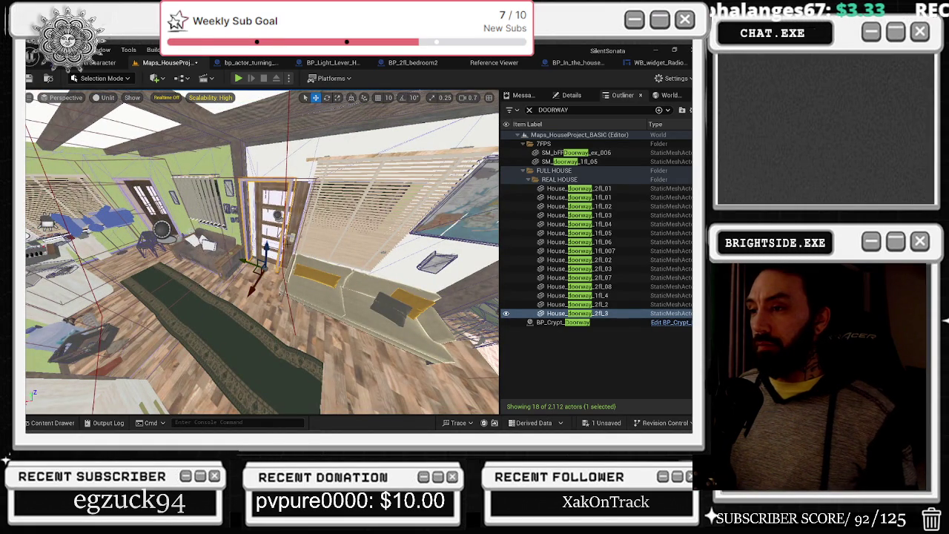
{"action": "mouse_move", "coordinate": [268, 352]}
{"action": "left_mouse_down"}
{"action": "mouse_move", "coordinate": [260, 346]}
{"action": "mouse_move", "coordinate": [275, 345]}
{"action": "left_mouse_up"}
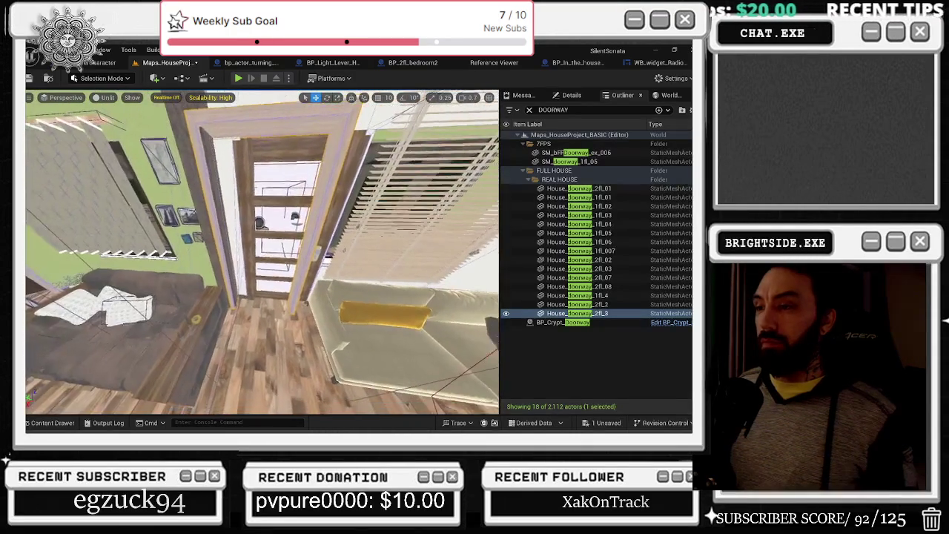
{"action": "left_click_drag", "start_coordinate": [274, 346], "coordinate": [276, 343]}
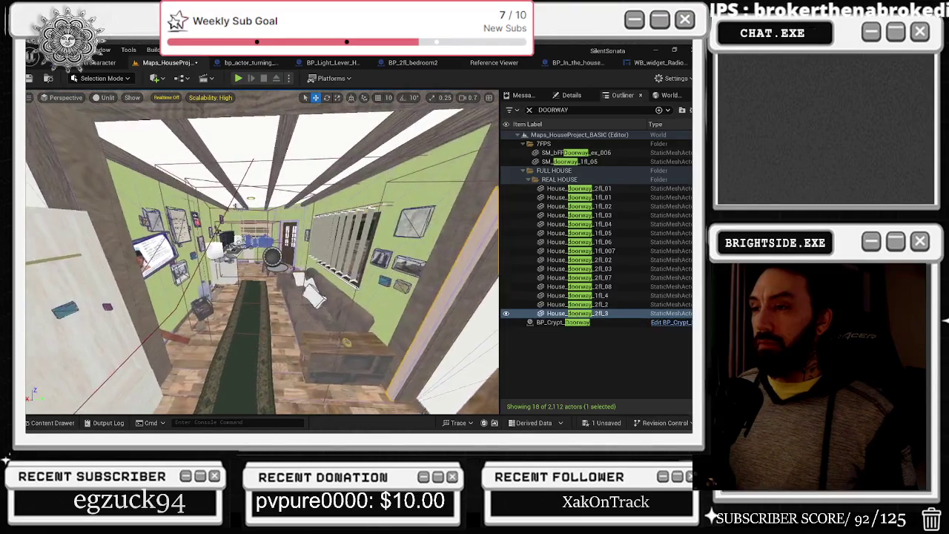
{"action": "left_click_drag", "start_coordinate": [276, 342], "coordinate": [292, 343]}
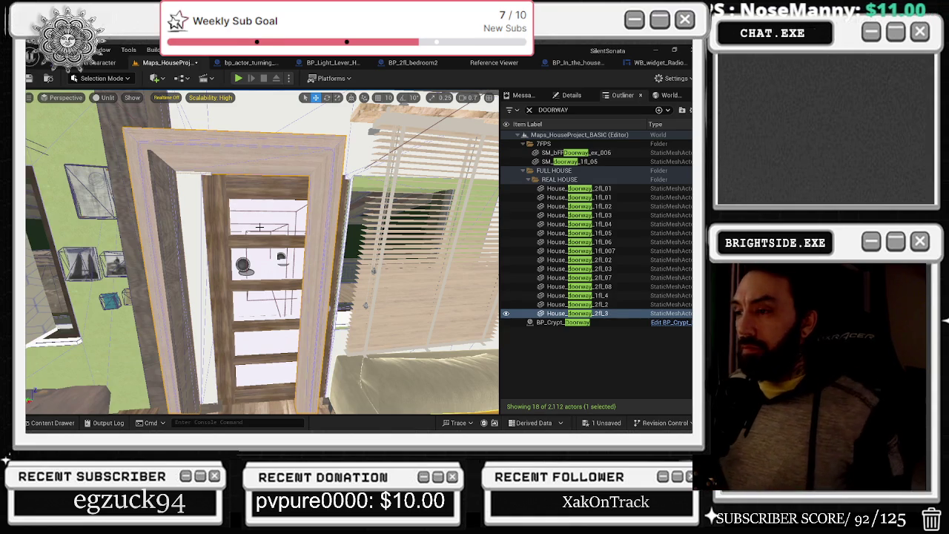
{"action": "right_click", "coordinate": [254, 152]}
Move the copied doorway frame House_doorway_2fl_3 into the second-floor wall opening and refine its fit
{"action": "mouse_move", "coordinate": [254, 152]}
{"action": "left_mouse_down"}
{"action": "mouse_move", "coordinate": [215, 181]}
{"action": "mouse_move", "coordinate": [293, 158]}
{"action": "left_mouse_up"}
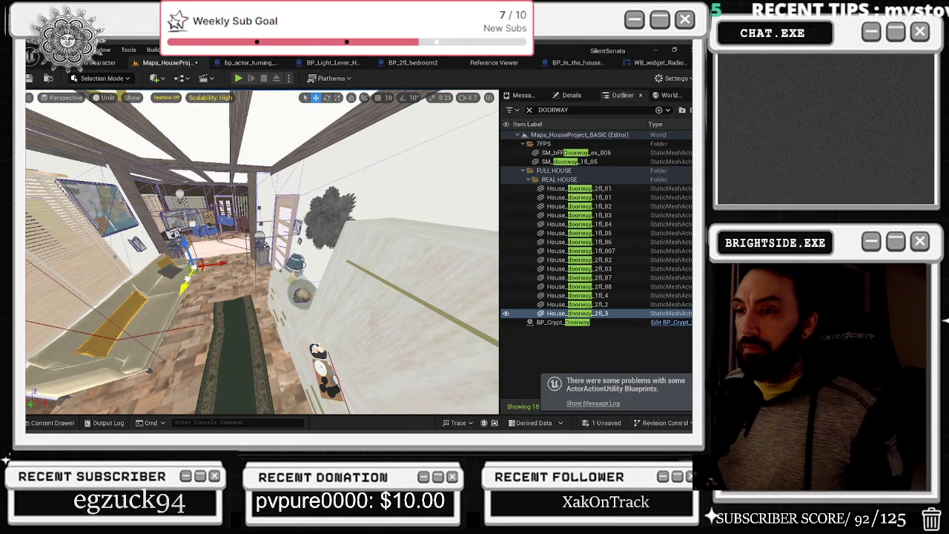
{"action": "mouse_move", "coordinate": [167, 406]}
{"action": "left_mouse_down"}
{"action": "mouse_move", "coordinate": [336, 326]}
{"action": "mouse_move", "coordinate": [314, 247]}
{"action": "mouse_move", "coordinate": [380, 239]}
{"action": "left_mouse_up"}
{"action": "left_click_drag", "start_coordinate": [386, 292], "coordinate": [346, 273]}
{"action": "left_click_drag", "start_coordinate": [315, 254], "coordinate": [349, 265]}
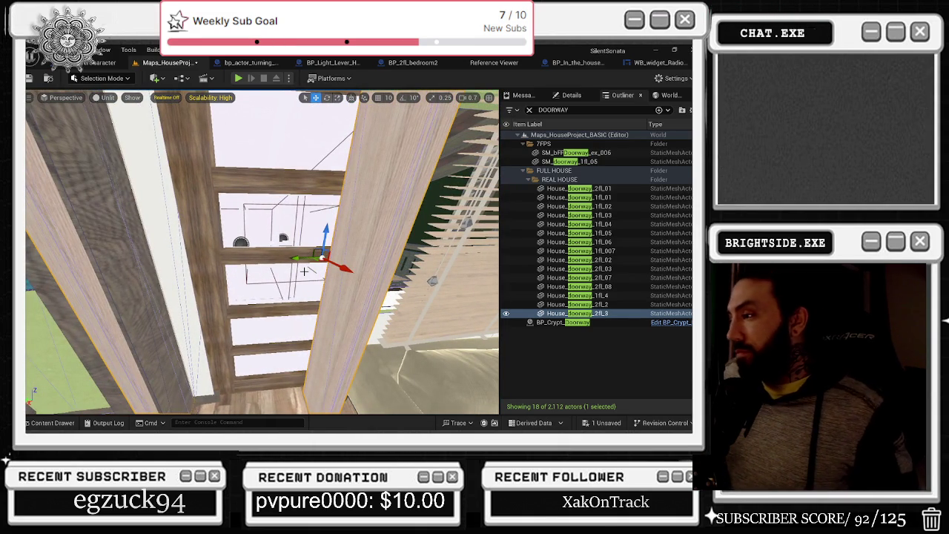
{"action": "key", "text": "f"}
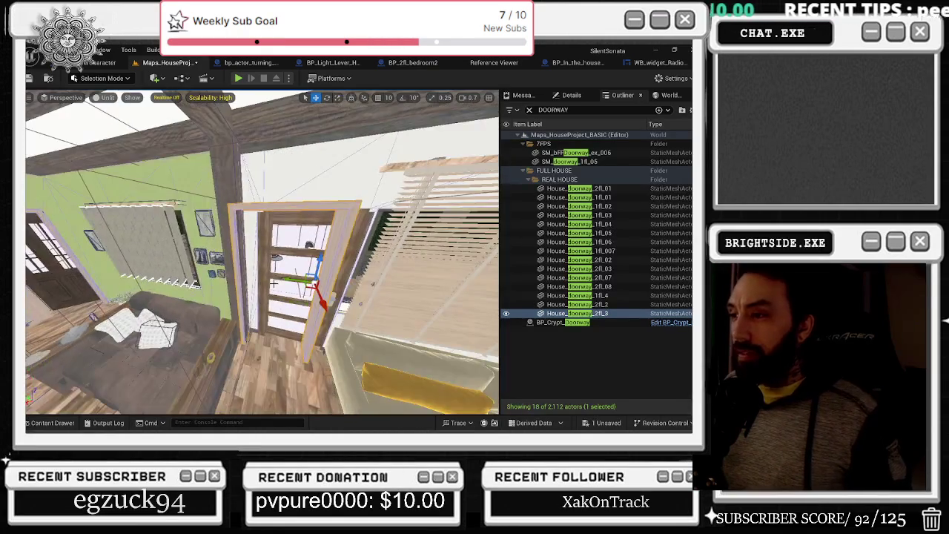
{"action": "key", "text": "ctrl+z"}
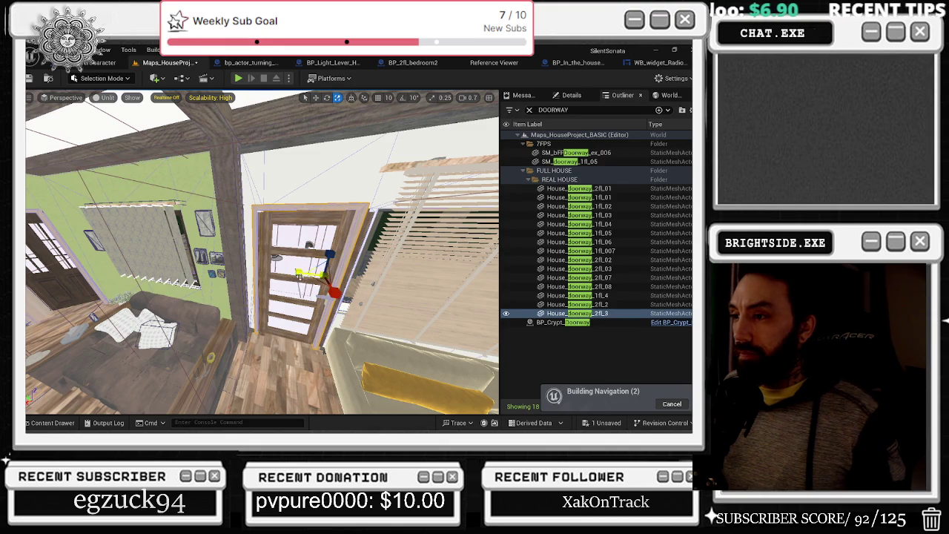
{"action": "key", "text": "ctrl+z"}
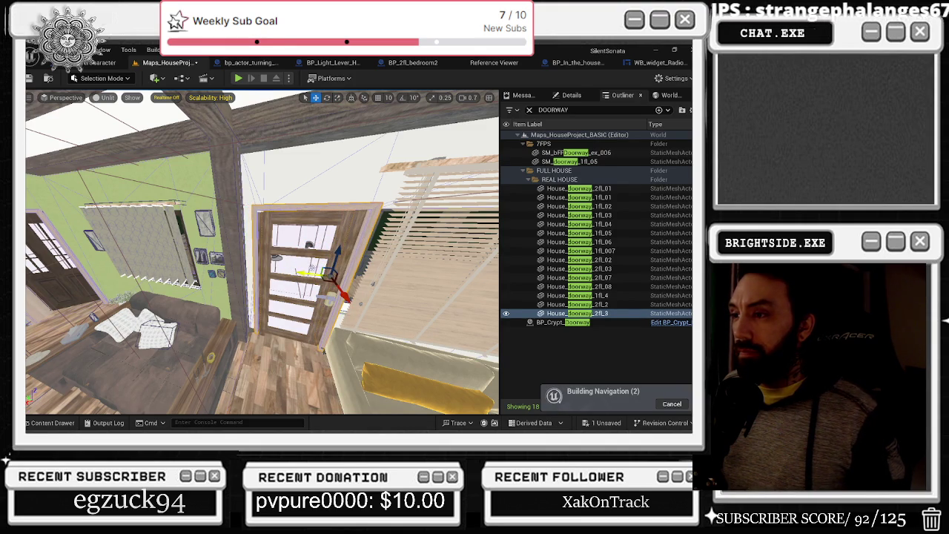
Check the doorway from the brick exterior and save the modified level with Save Selected
{"action": "mouse_move", "coordinate": [324, 352]}
{"action": "left_mouse_down"}
{"action": "mouse_move", "coordinate": [250, 401]}
{"action": "mouse_move", "coordinate": [233, 252]}
{"action": "mouse_move", "coordinate": [237, 345]}
{"action": "left_mouse_up"}
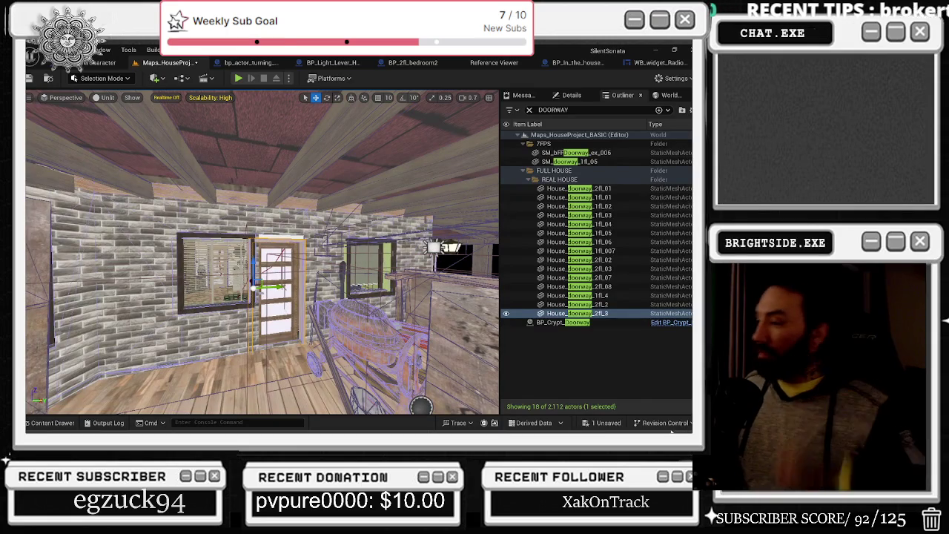
{"action": "left_click", "coordinate": [598, 425]}
{"action": "left_click", "coordinate": [427, 343]}
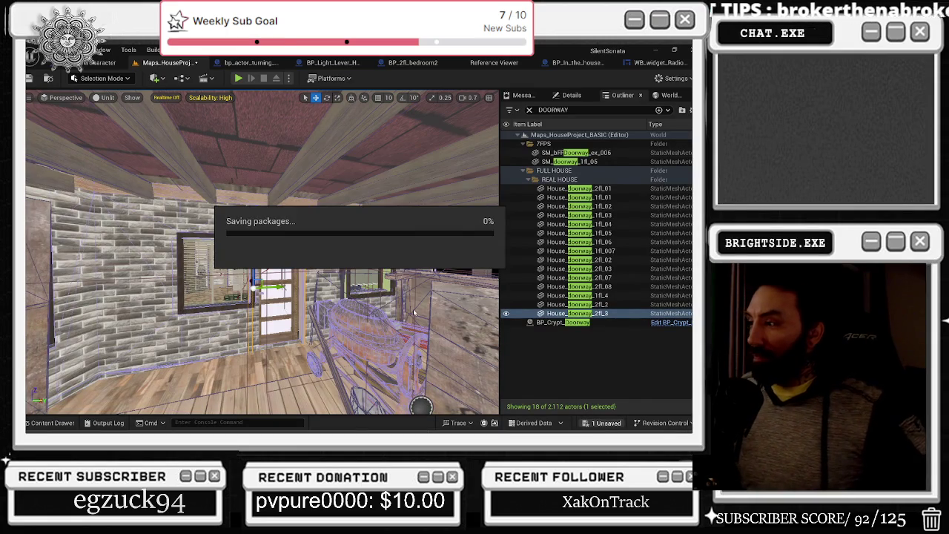
Return the view to the living room while the packages finish saving to All Saved
{"action": "mouse_move", "coordinate": [387, 302]}
{"action": "left_mouse_down"}
{"action": "mouse_move", "coordinate": [407, 306]}
{"action": "mouse_move", "coordinate": [400, 330]}
{"action": "left_mouse_up"}
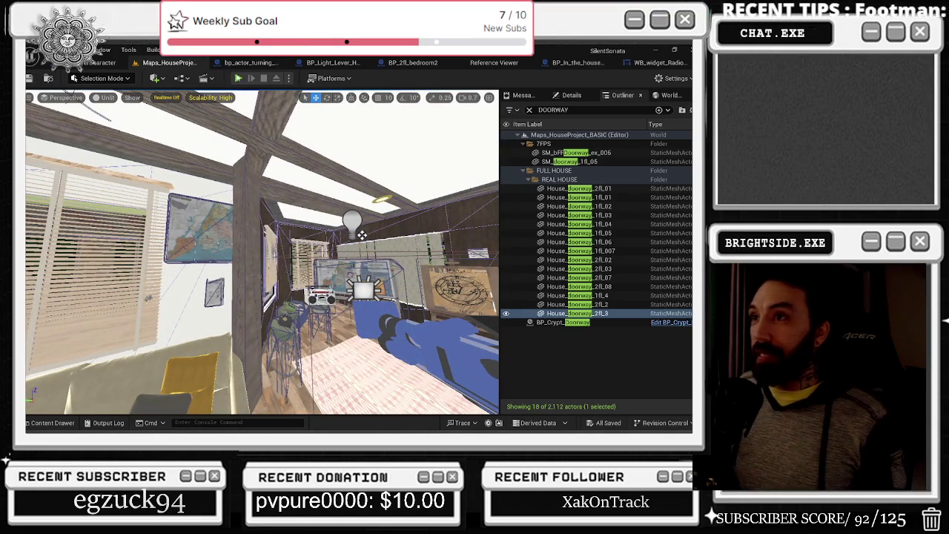
Launch the house level in Play in Editor with Alt+P
{"action": "key", "text": "alt+p"}
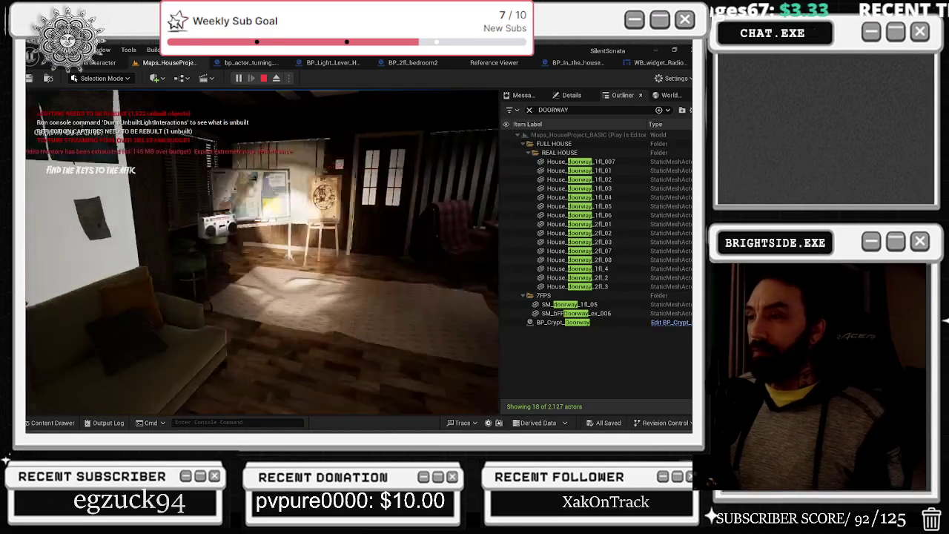
Inspect the boombox, sweep its radio dial past 90 and back to 40, then exit inspection
{"action": "key", "text": "e"}
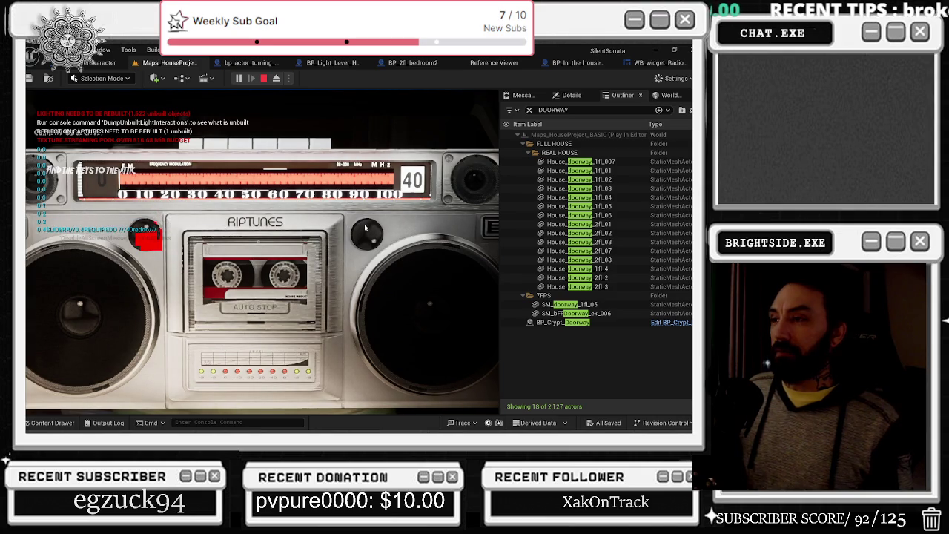
{"action": "left_click_drag", "start_coordinate": [369, 233], "coordinate": [373, 240]}
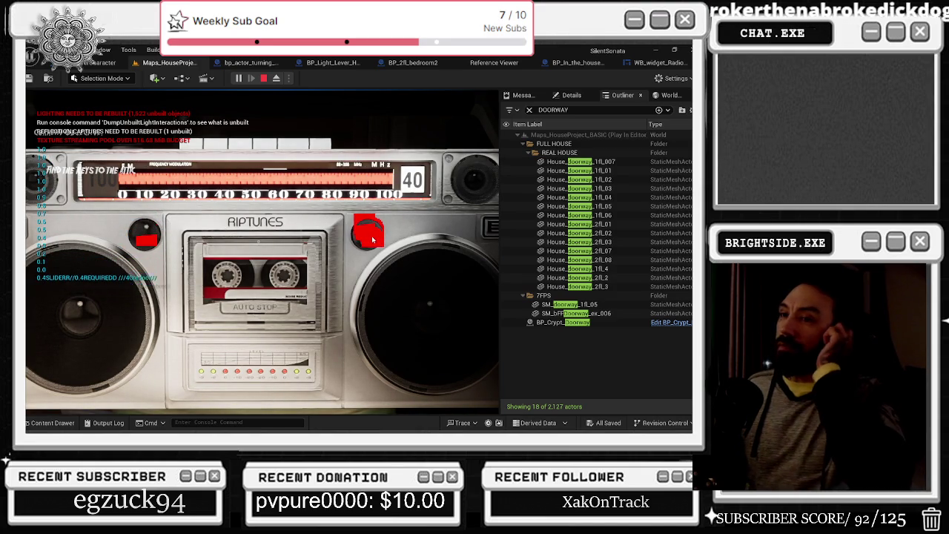
{"action": "left_click_drag", "start_coordinate": [151, 237], "coordinate": [150, 237]}
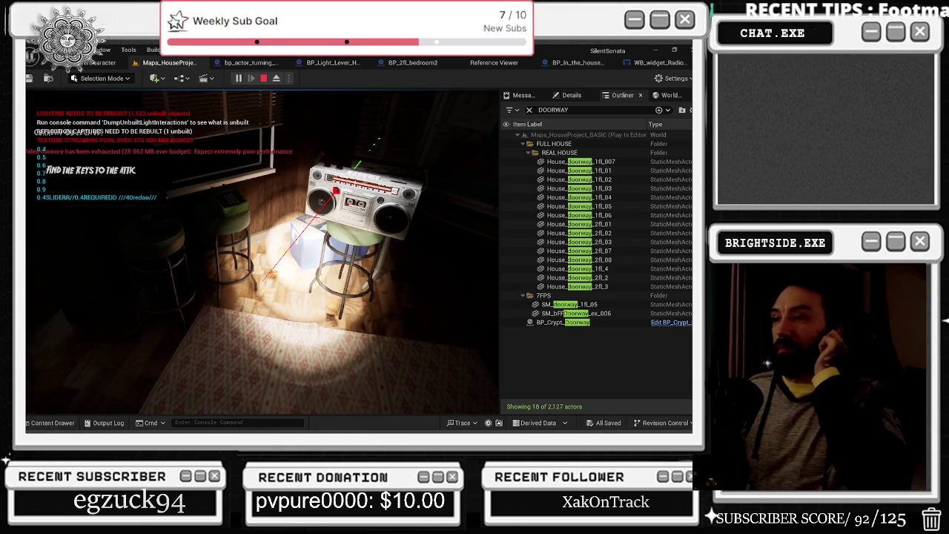
{"action": "left_click", "coordinate": [151, 237]}
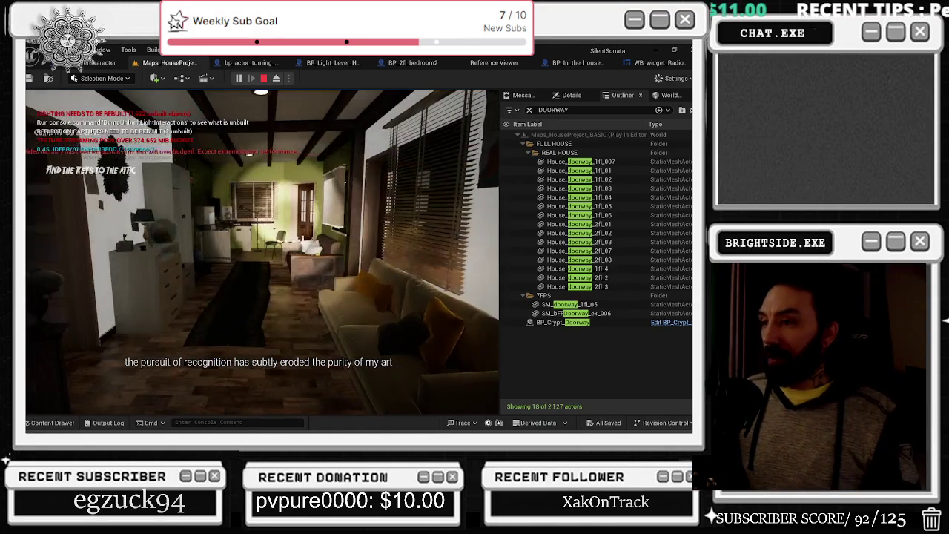
End the play session with Esc to return to the editor
{"action": "key", "text": "Escape"}
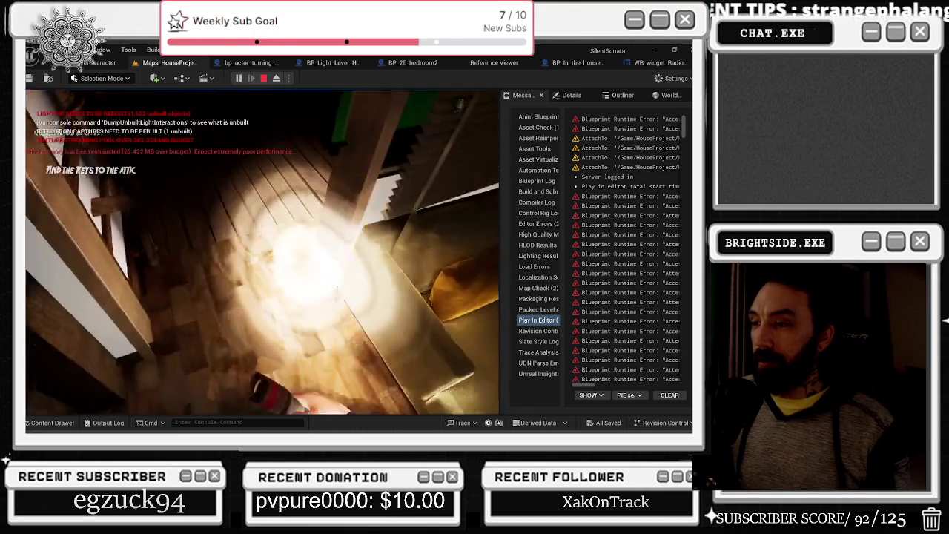
Walk past the sofa to the boombox, inspect it and adjust one of its controls
{"action": "key", "text": "w"}
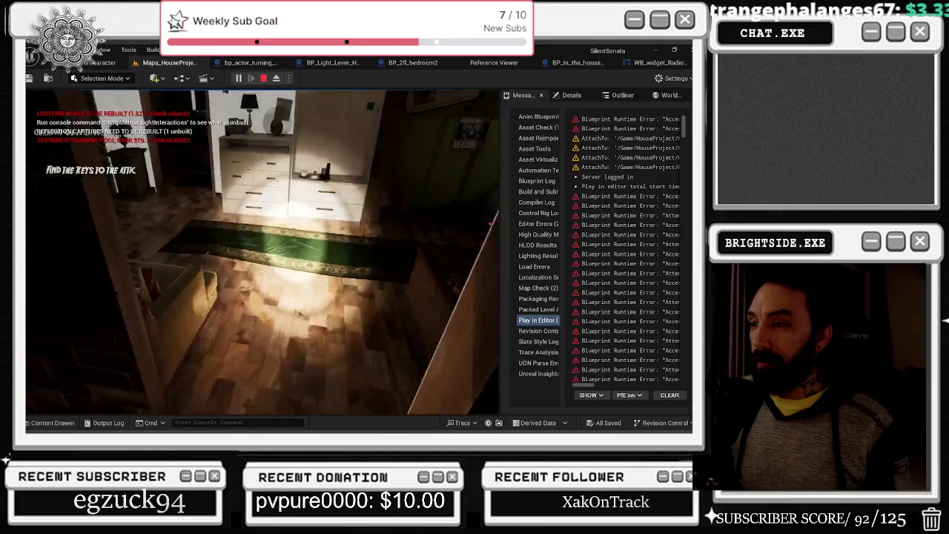
{"action": "key", "text": "w"}
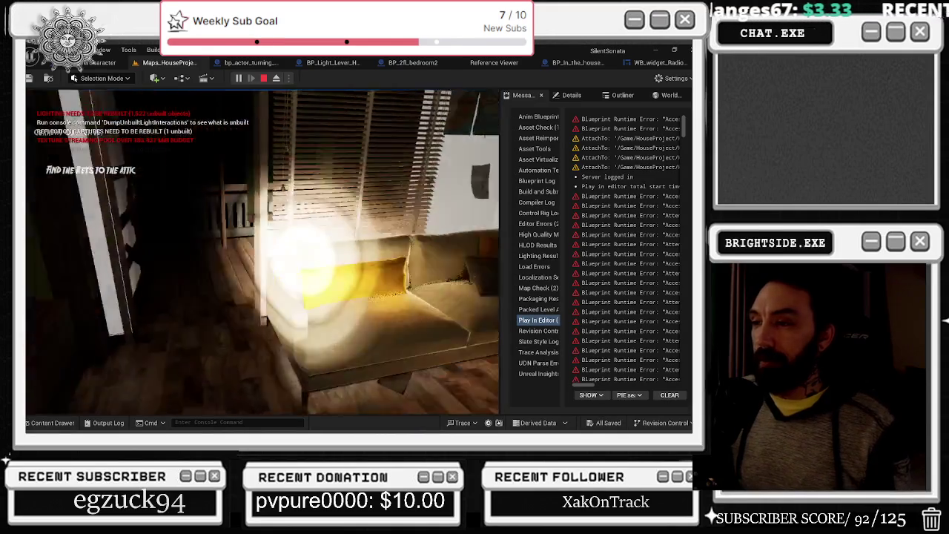
{"action": "key", "text": "w"}
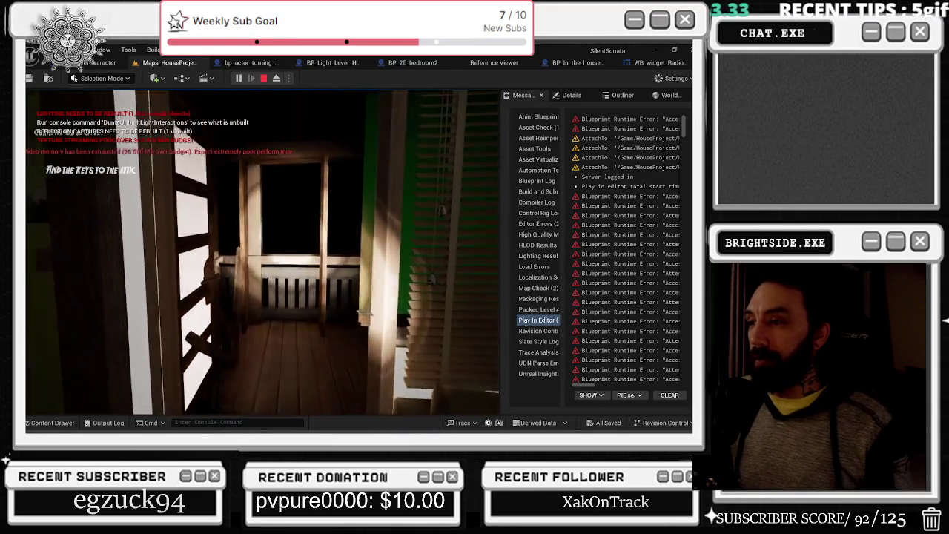
{"action": "key", "text": "e"}
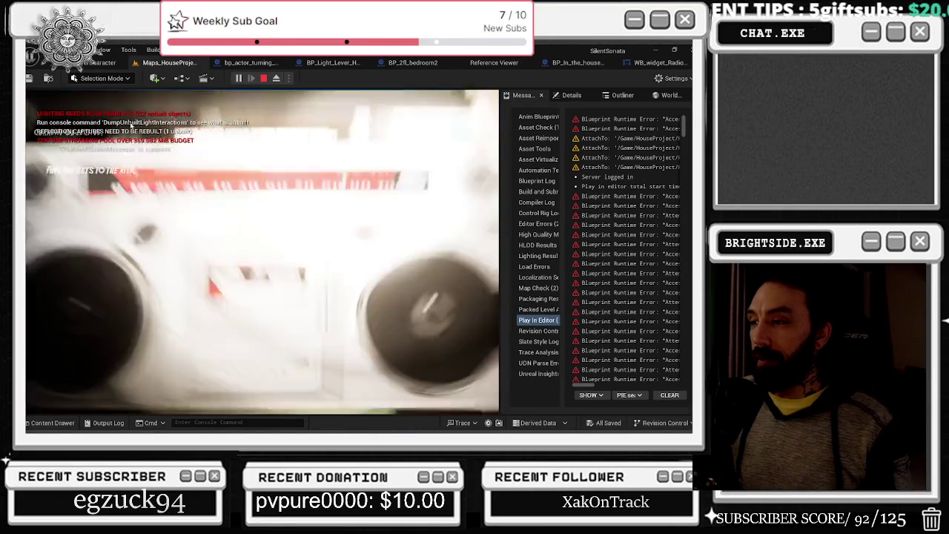
{"action": "left_click_drag", "start_coordinate": [195, 232], "coordinate": [245, 176]}
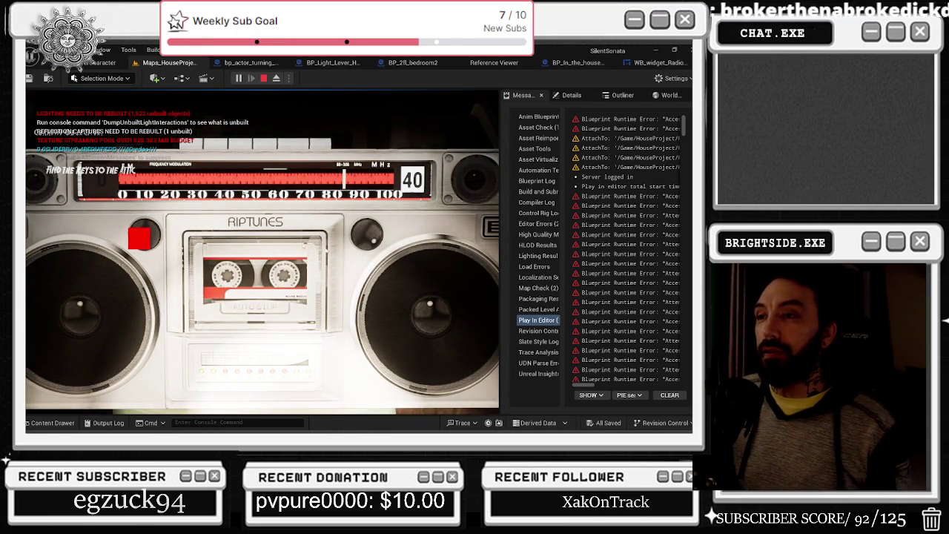
{"action": "left_click", "coordinate": [286, 241]}
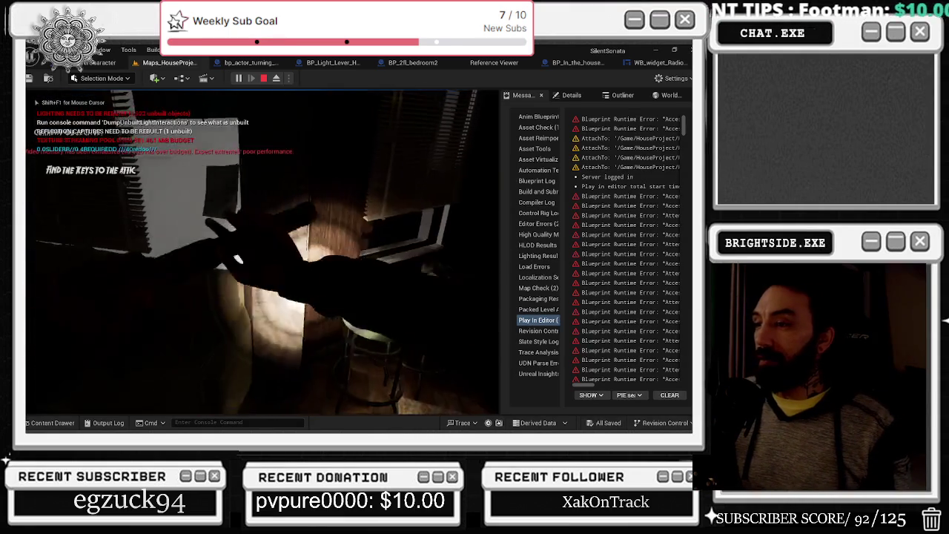
Walk through the lit living room to the balcony railing, then through the green doorway
{"action": "key", "text": "w"}
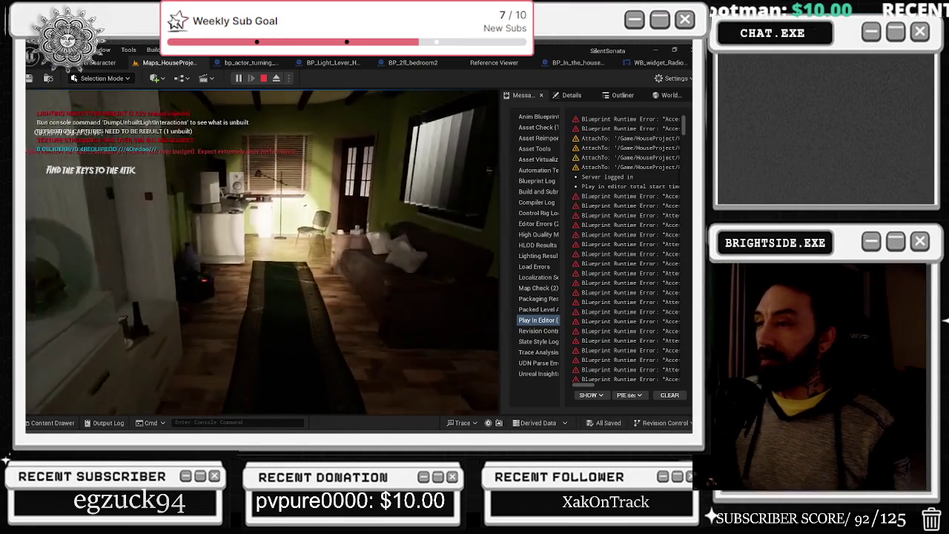
{"action": "key", "text": "w"}
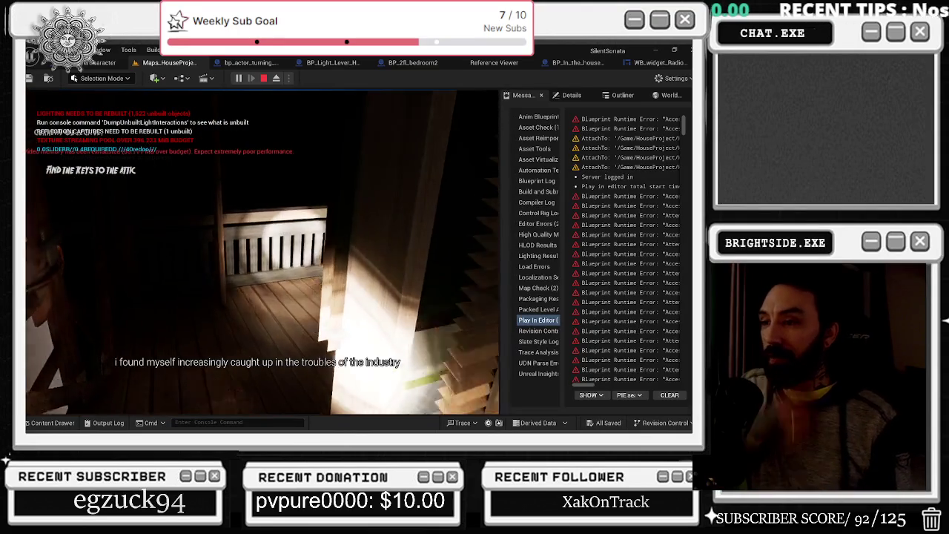
{"action": "key", "text": "w"}
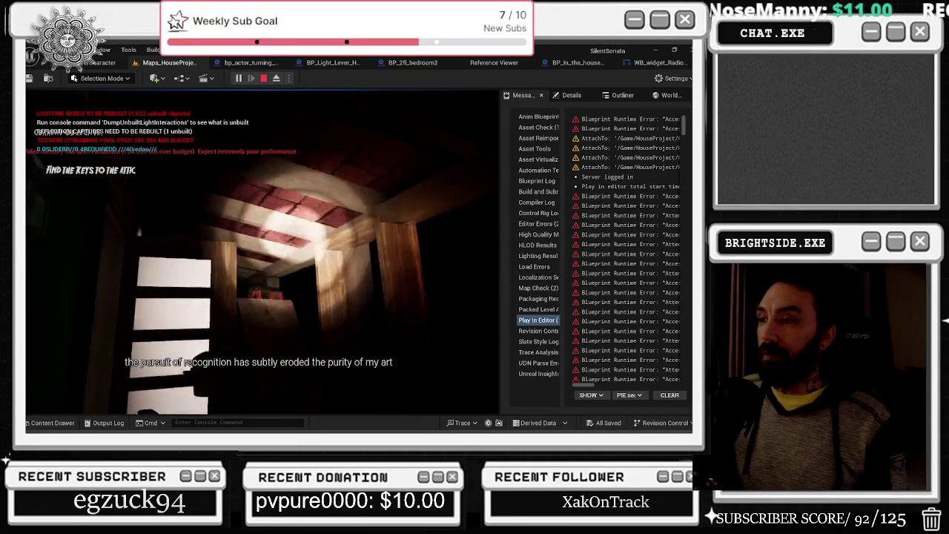
{"action": "key", "text": "w"}
{"action": "key", "text": "w"}
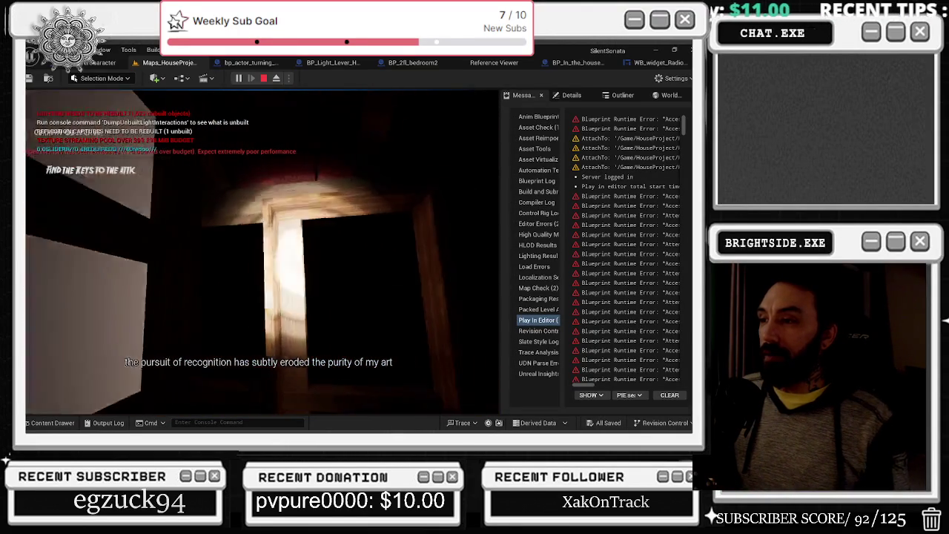
{"action": "key", "text": "w"}
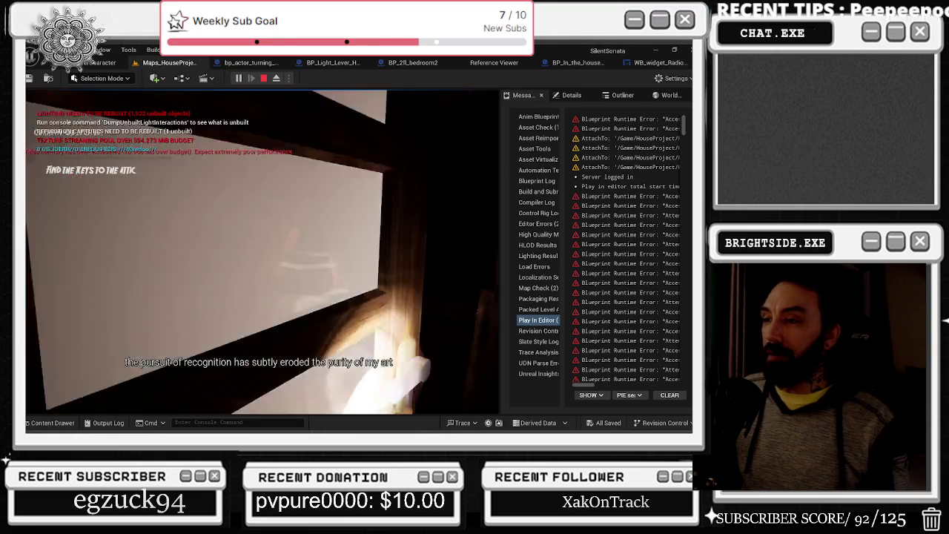
{"action": "key", "text": "w"}
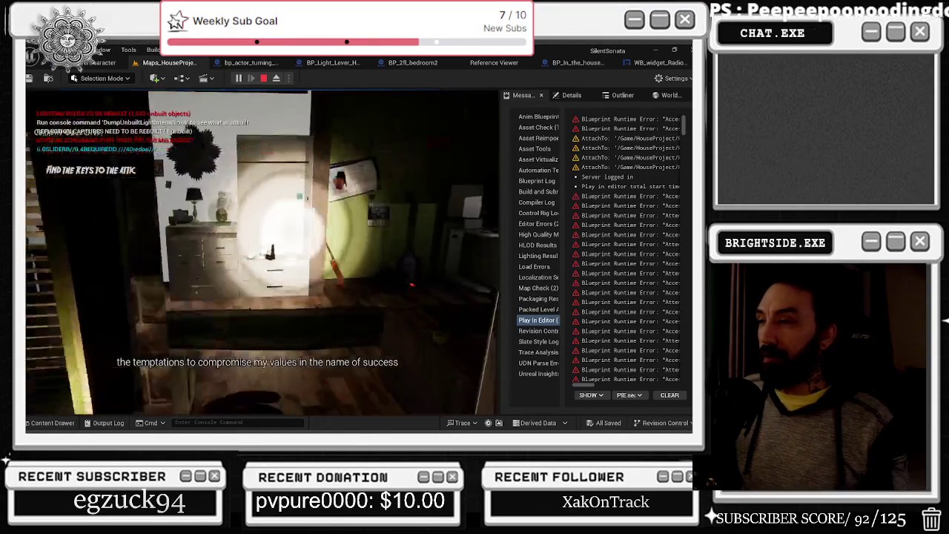
{"action": "key", "text": "w"}
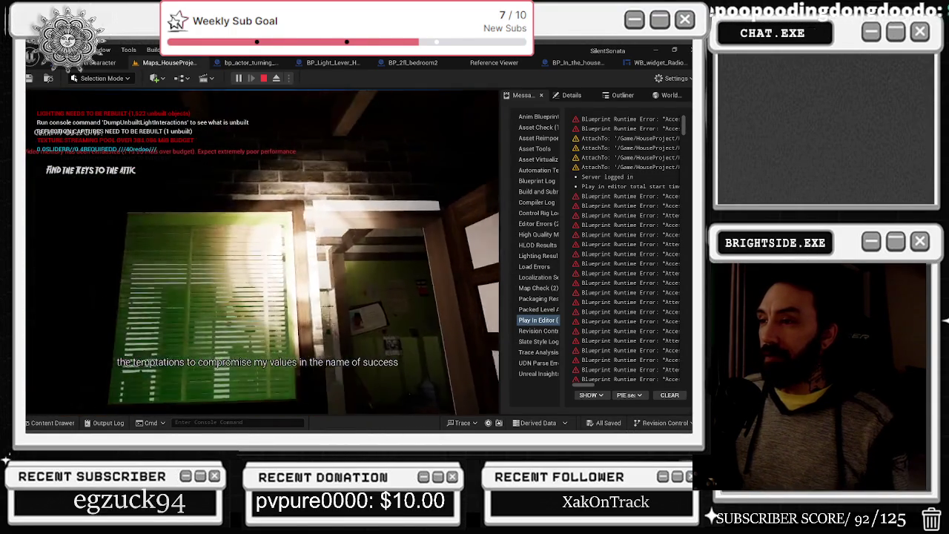
{"action": "key", "text": "w"}
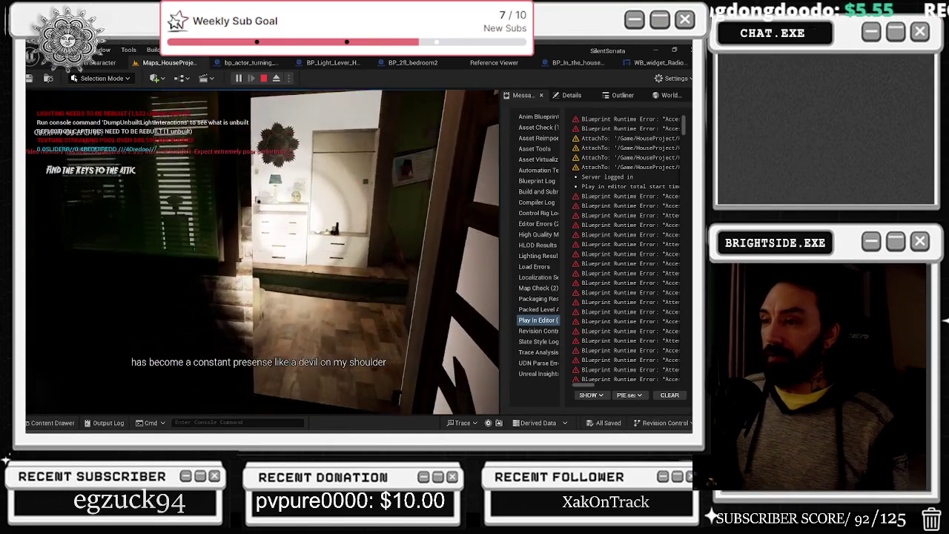
{"action": "key", "text": "w"}
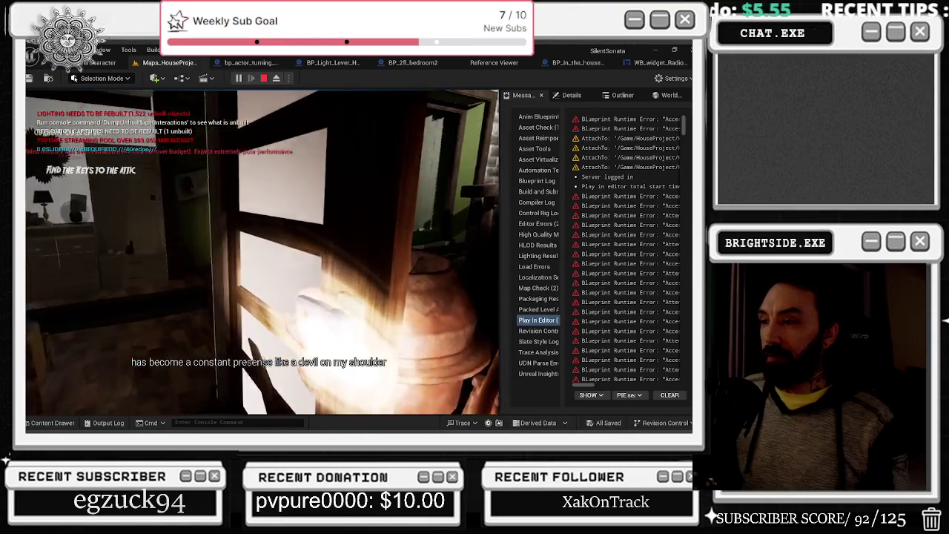
{"action": "key", "text": "w"}
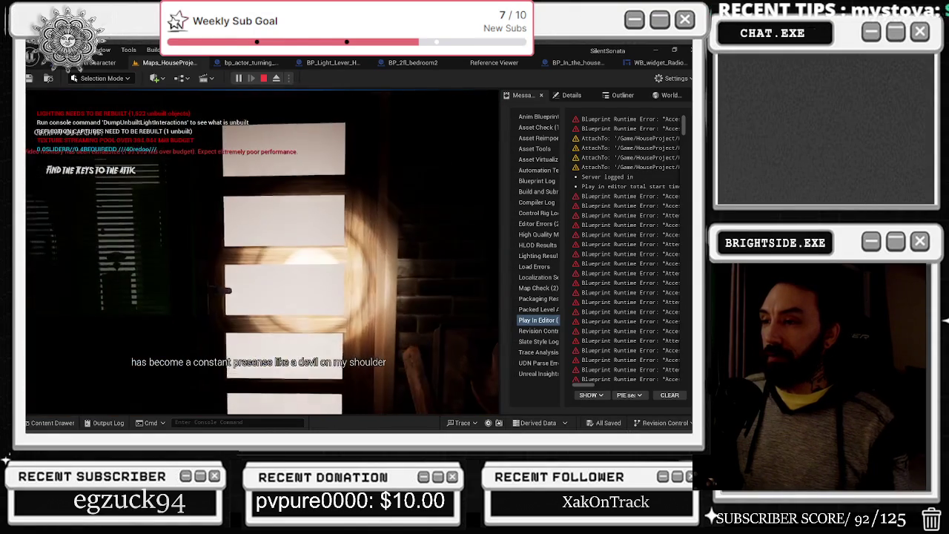
Go through the paned door into the bedroom and walk up to the boombox
{"action": "key", "text": "a"}
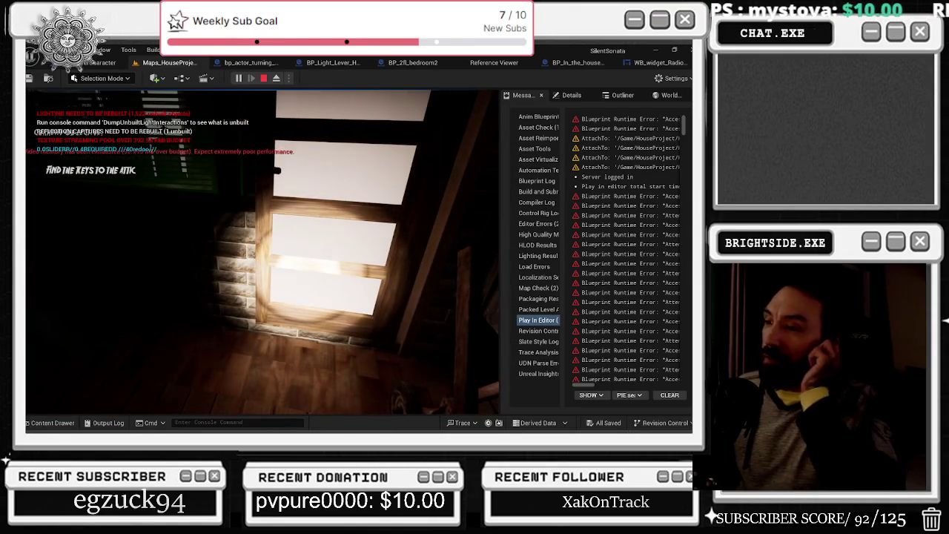
{"action": "key", "text": "w"}
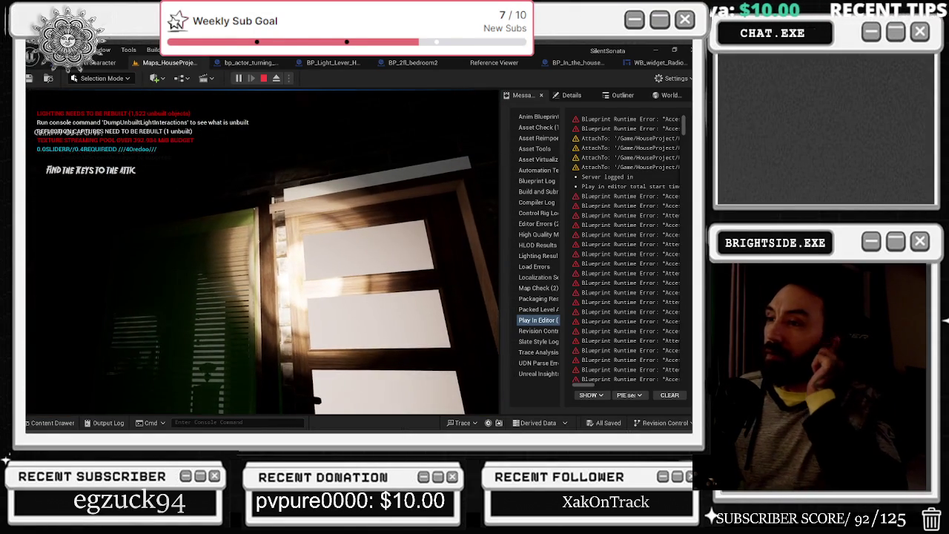
{"action": "key", "text": "w"}
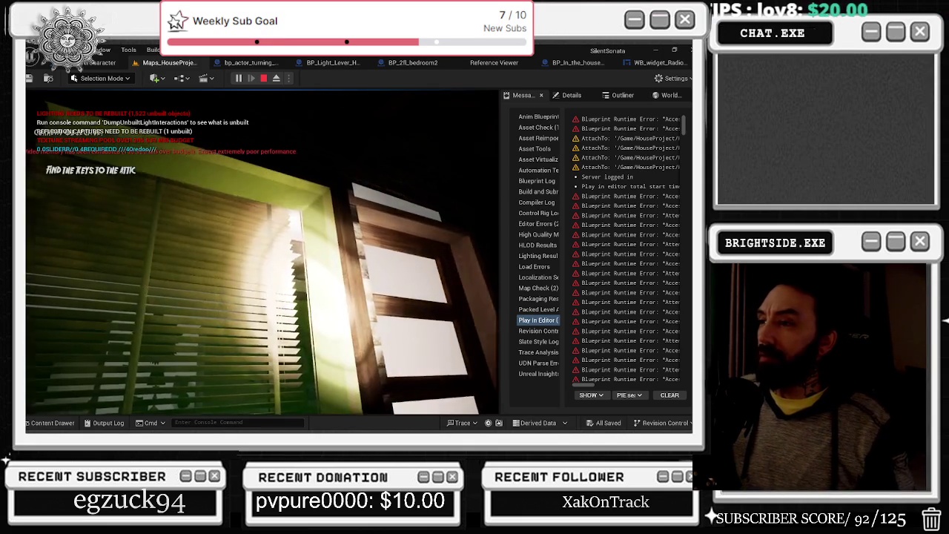
{"action": "key", "text": "w"}
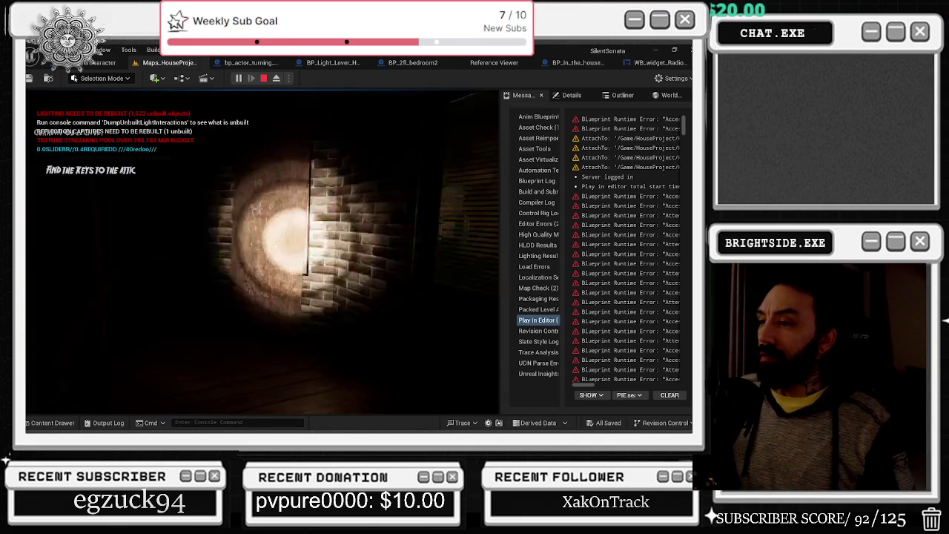
{"action": "key", "text": "w"}
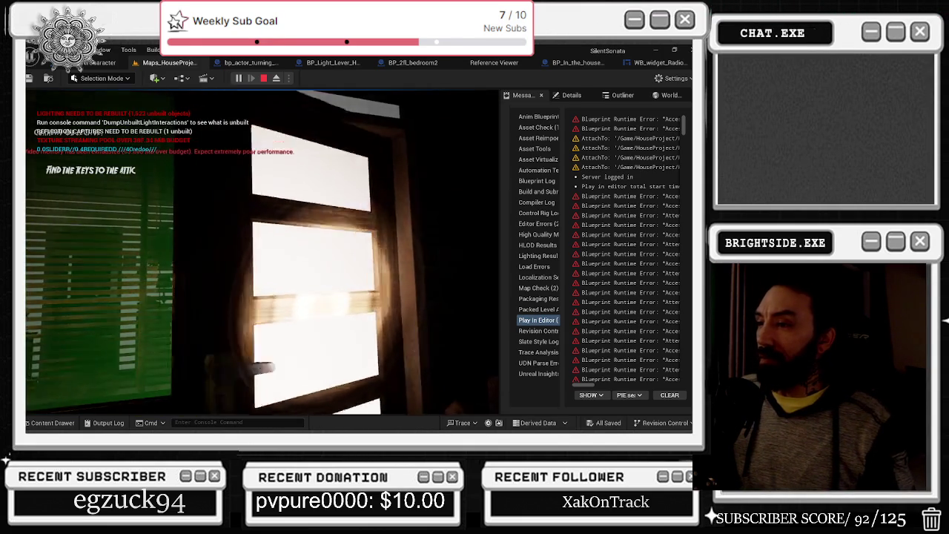
{"action": "key", "text": "w"}
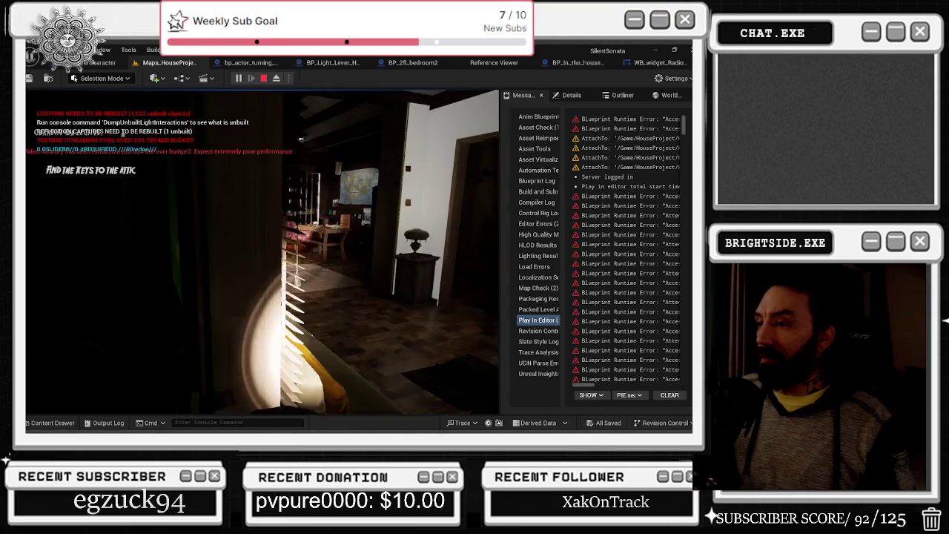
{"action": "key", "text": "w"}
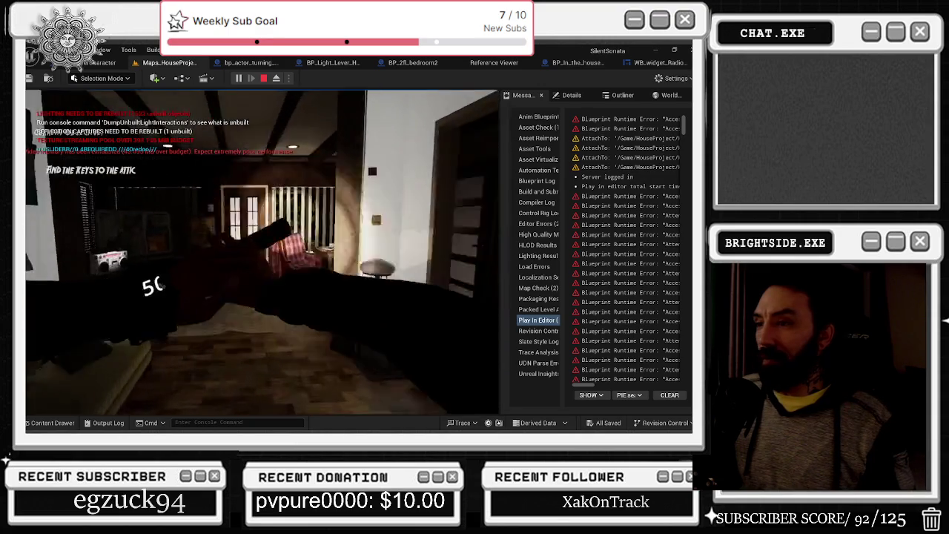
{"action": "key", "text": "w"}
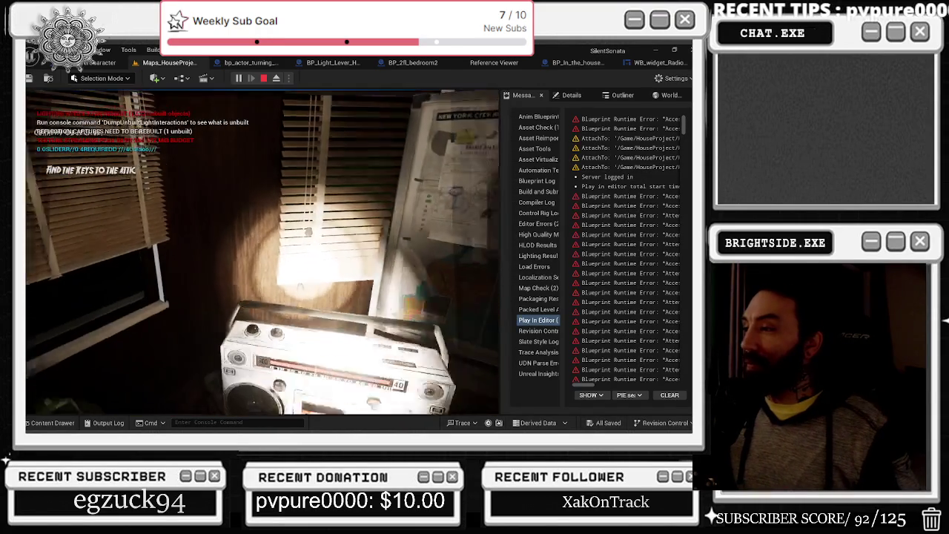
Raise the flashlight toward the blinds, stop Play in Editor and bring the Twitch browser forward
{"action": "key", "text": "r"}
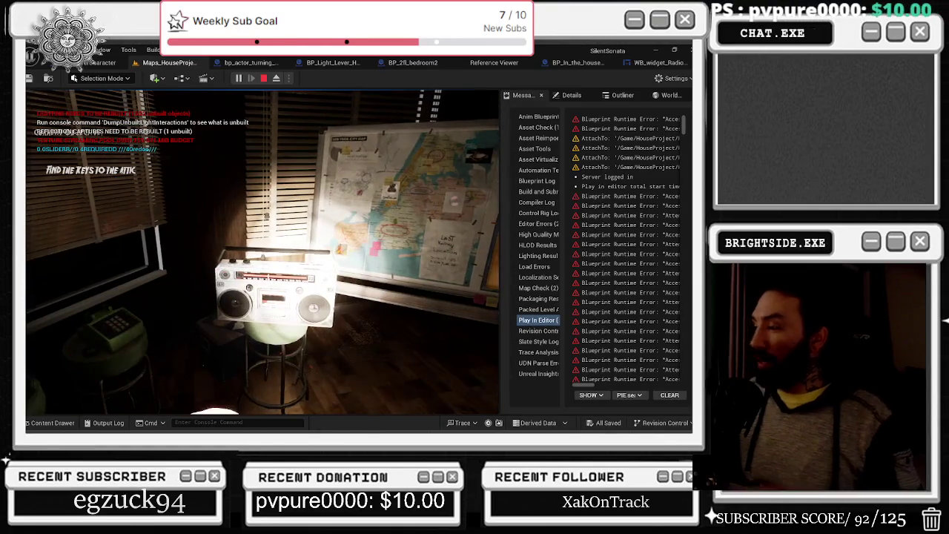
{"action": "key", "text": "Escape"}
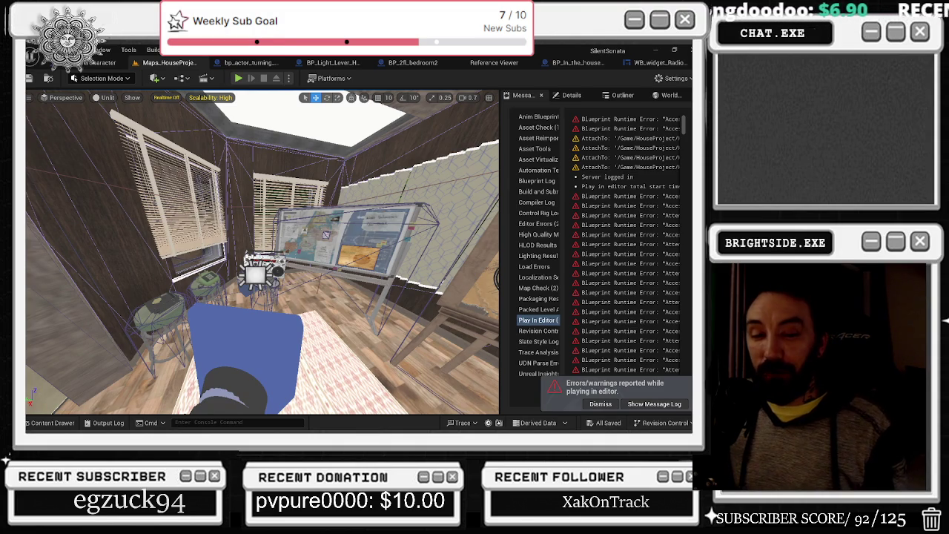
{"action": "key", "text": "alt+Tab"}
Maximize the Twitch browser window and open the Following directory
{"action": "mouse_move", "coordinate": [401, 96]}
{"action": "left_mouse_down"}
{"action": "mouse_move", "coordinate": [384, 125]}
{"action": "mouse_move", "coordinate": [222, 233]}
{"action": "mouse_move", "coordinate": [371, 159]}
{"action": "left_mouse_up"}
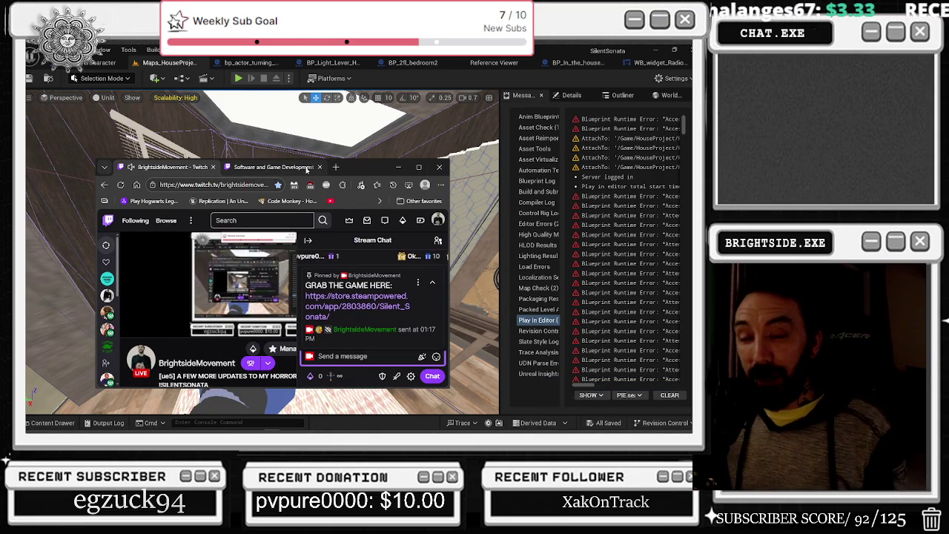
{"action": "mouse_move", "coordinate": [306, 170]}
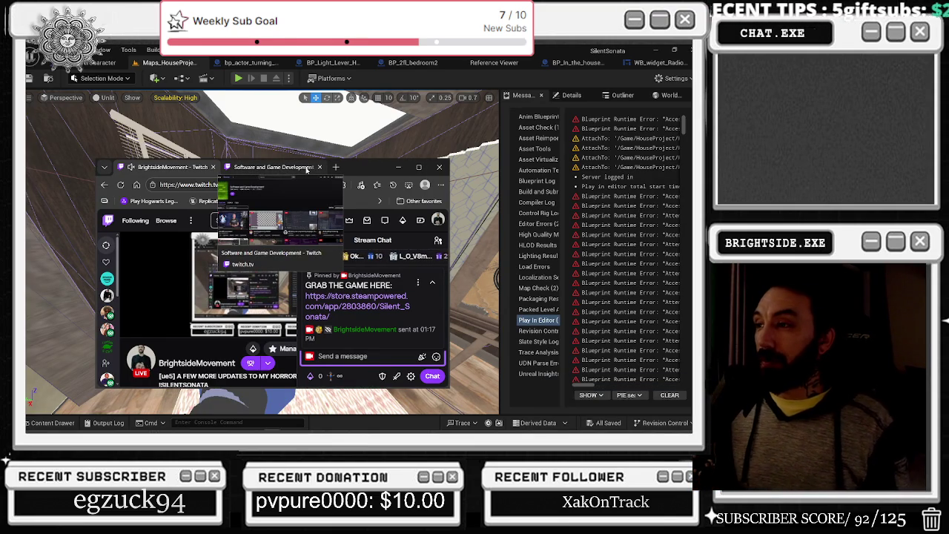
{"action": "left_click", "coordinate": [420, 166]}
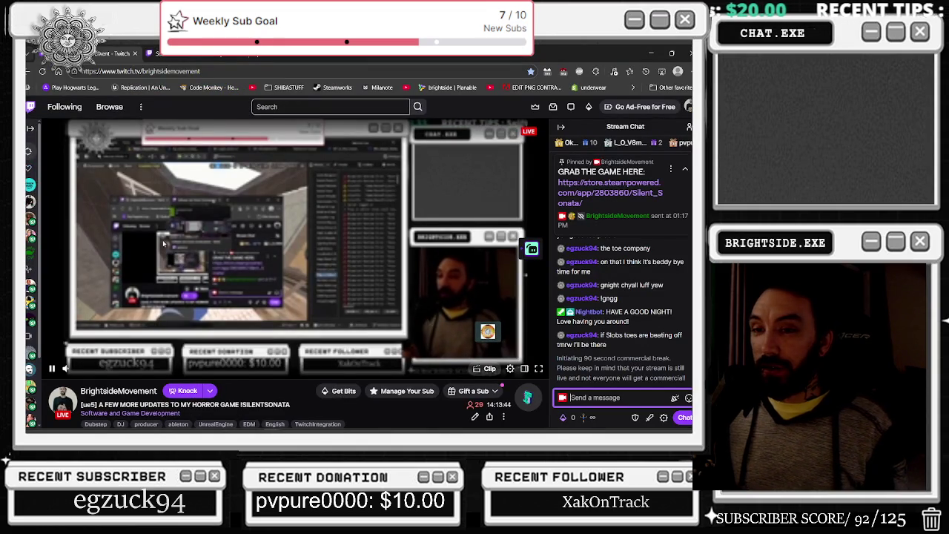
{"action": "left_click", "coordinate": [65, 106]}
Save the Unreal level with Ctrl+S and return to the Twitch Following page
{"action": "key", "text": "alt+Tab"}
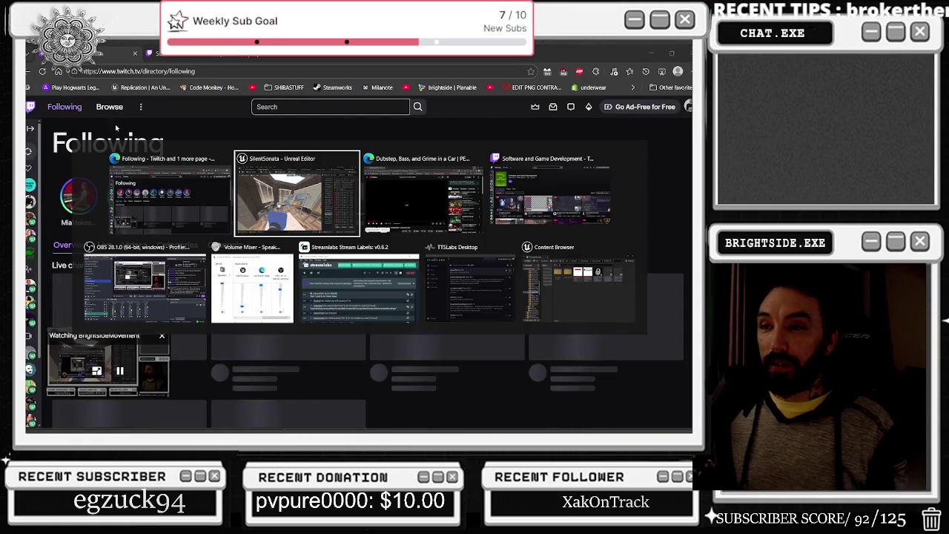
{"action": "key", "text": "ctrl+s"}
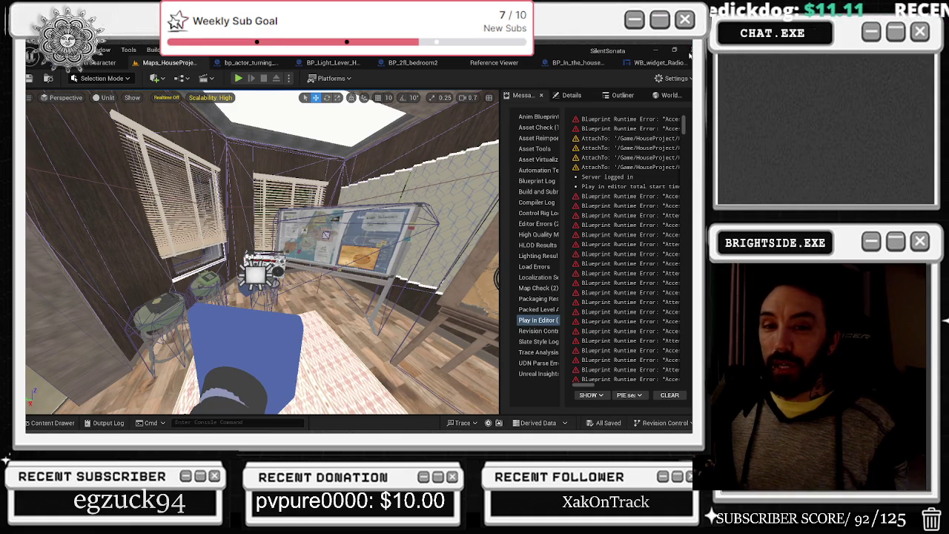
{"action": "key", "text": "alt+Tab"}
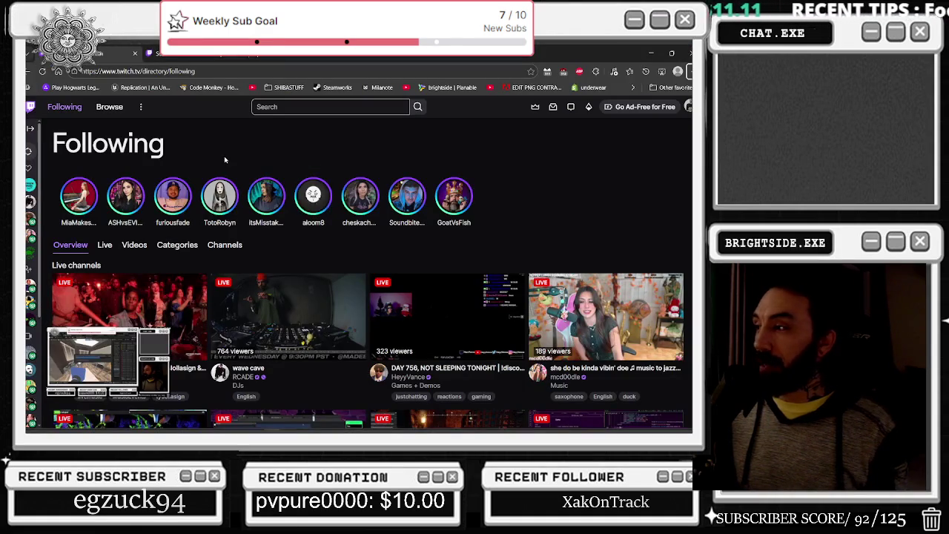
Filter the Following page to Live channels and scroll through the live grid
{"action": "left_click", "coordinate": [105, 246]}
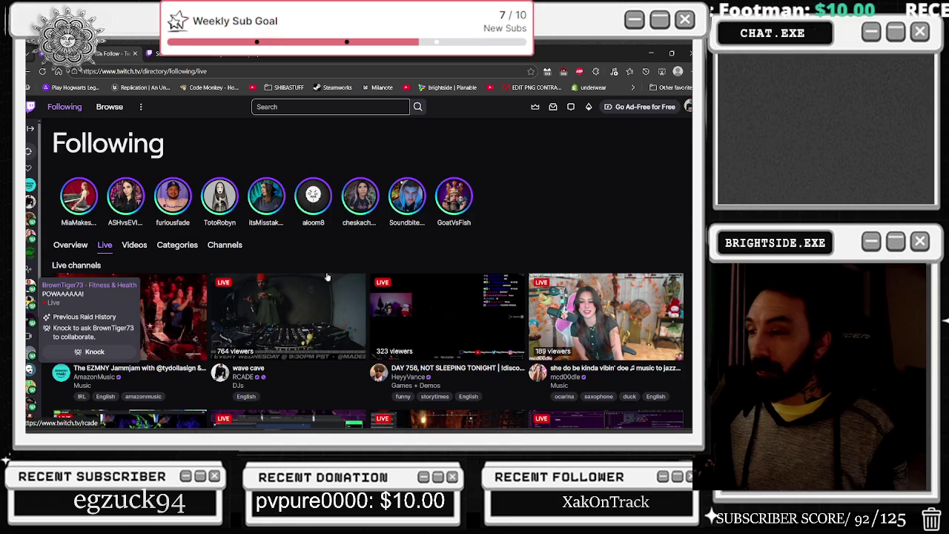
{"action": "scroll", "coordinate": [327, 276], "scroll_direction": "down", "scroll_amount": 3}
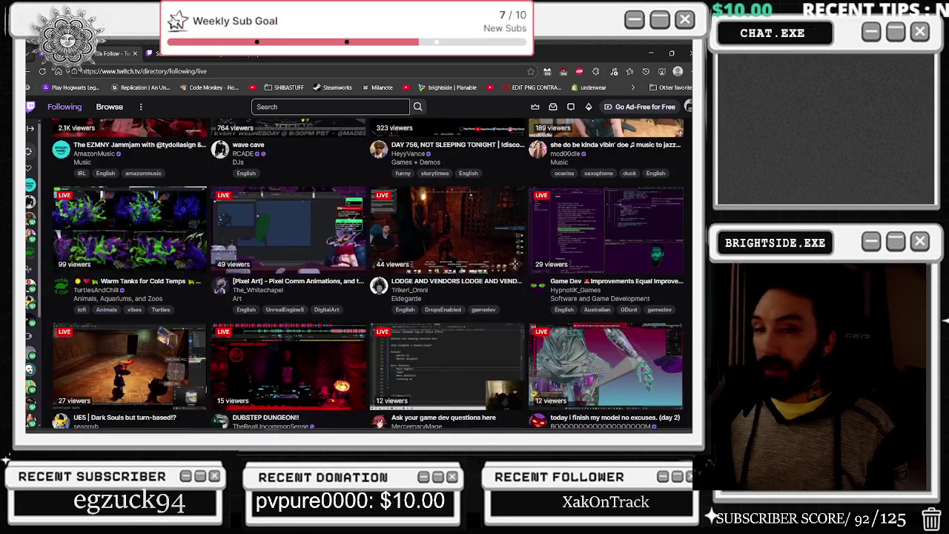
{"action": "scroll", "coordinate": [481, 229], "scroll_direction": "down", "scroll_amount": 2}
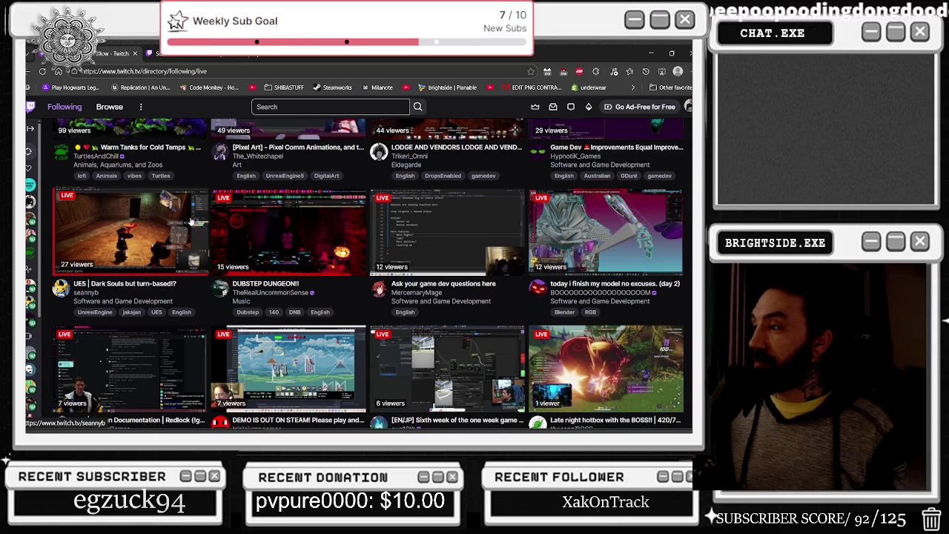
{"action": "scroll", "coordinate": [459, 252], "scroll_direction": "up", "scroll_amount": 3}
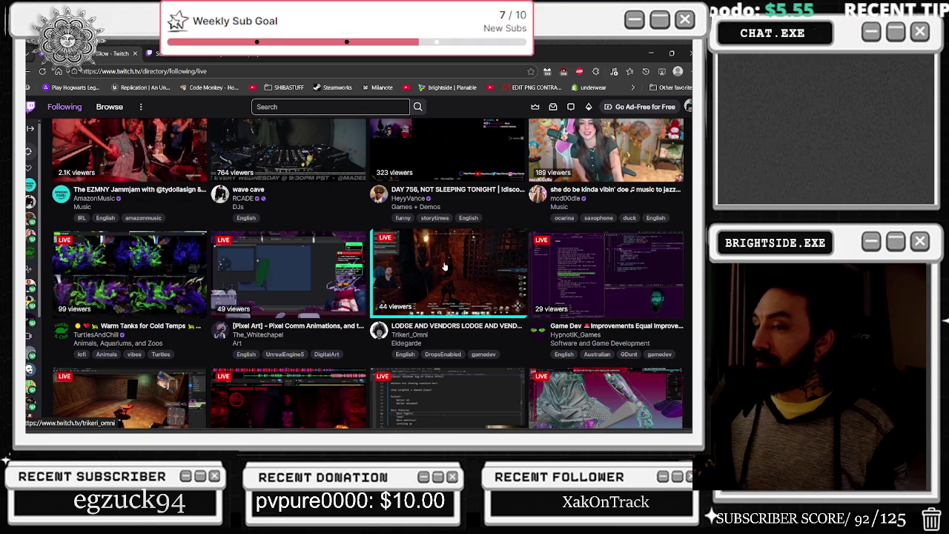
{"action": "scroll", "coordinate": [362, 265], "scroll_direction": "up", "scroll_amount": 1}
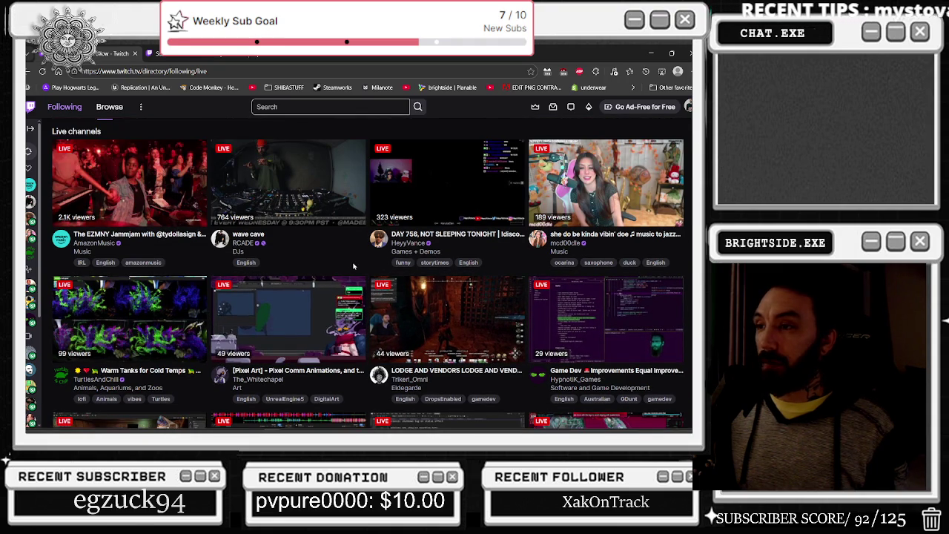
{"action": "scroll", "coordinate": [401, 258], "scroll_direction": "down", "scroll_amount": 5}
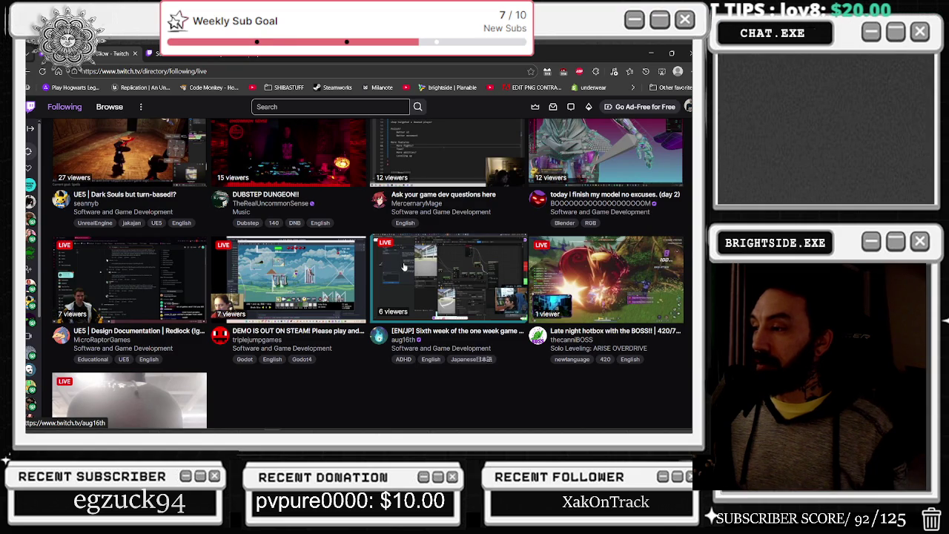
{"action": "scroll", "coordinate": [404, 265], "scroll_direction": "down", "scroll_amount": 2}
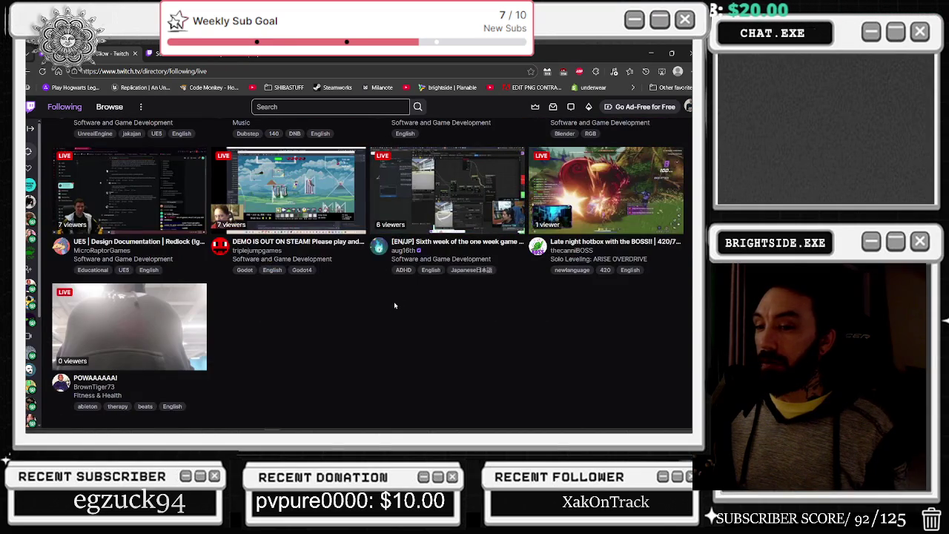
Browse the live channels again and open the 'today i finish my model no excuses. (day 2)' stream
{"action": "scroll", "coordinate": [369, 296], "scroll_direction": "up", "scroll_amount": 5}
{"action": "scroll", "coordinate": [368, 295], "scroll_direction": "up", "scroll_amount": 5}
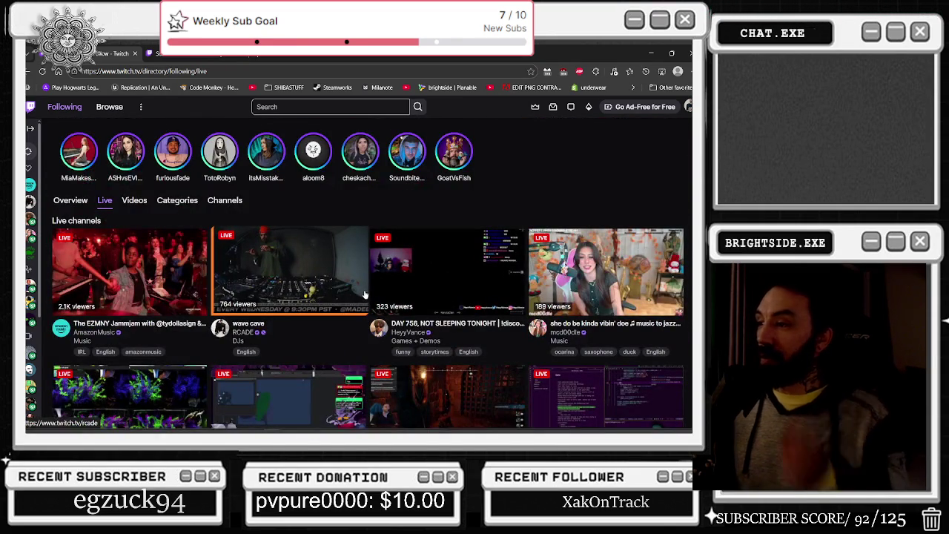
{"action": "scroll", "coordinate": [368, 285], "scroll_direction": "down", "scroll_amount": 1}
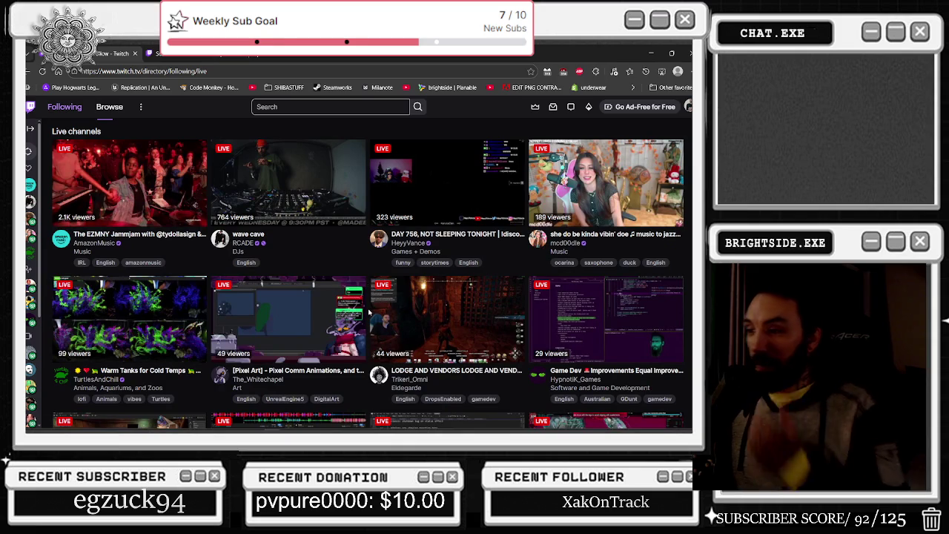
{"action": "scroll", "coordinate": [345, 280], "scroll_direction": "down", "scroll_amount": 1}
{"action": "scroll", "coordinate": [344, 280], "scroll_direction": "down", "scroll_amount": 2}
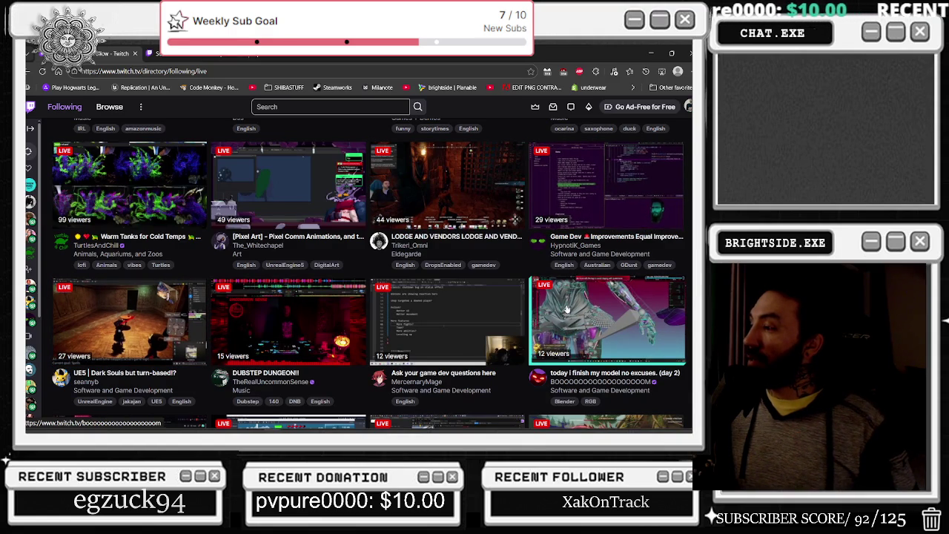
{"action": "left_click", "coordinate": [567, 309]}
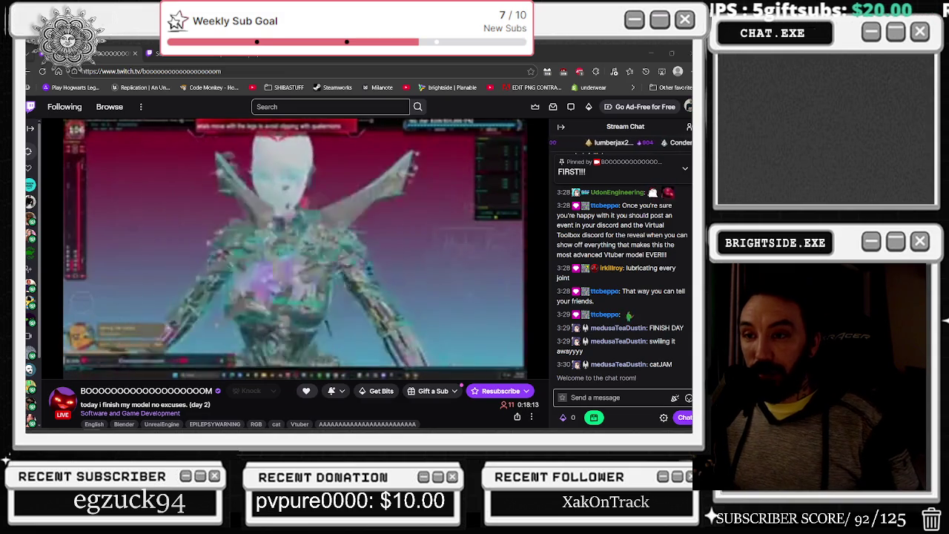
Watch the live 'today i finish my model no excuses. (day 2)' stream with its chat
{"action": "mouse_move", "coordinate": [66, 317]}
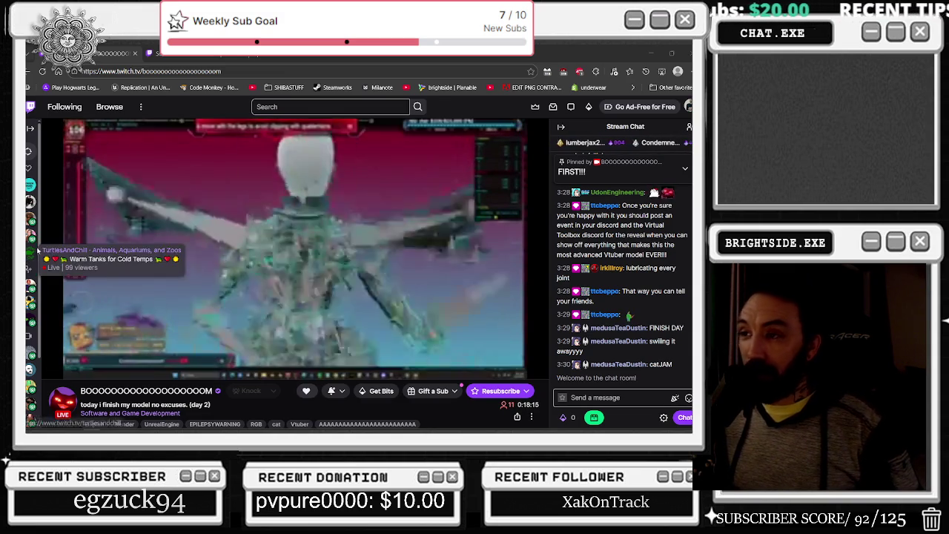